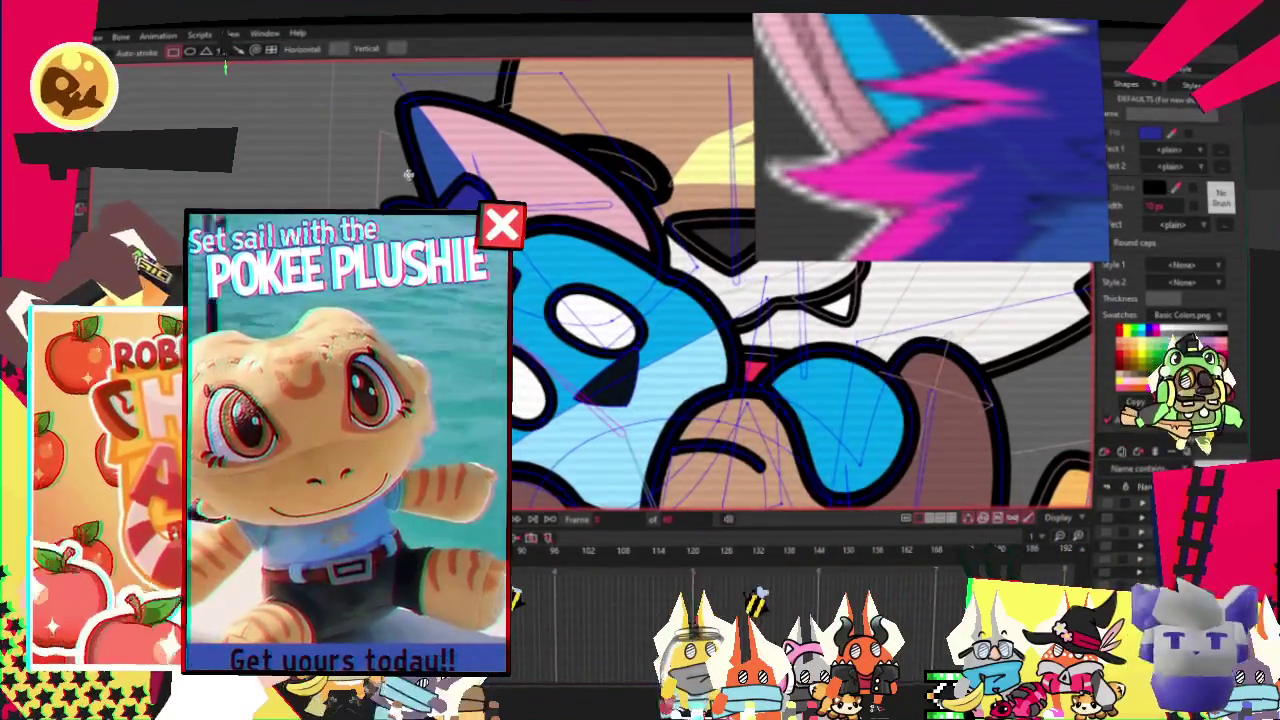
Select the pink inner-ear shapes on the blue plushie's head for point editing.
scroll(228, 69, up, 2)
key(g)
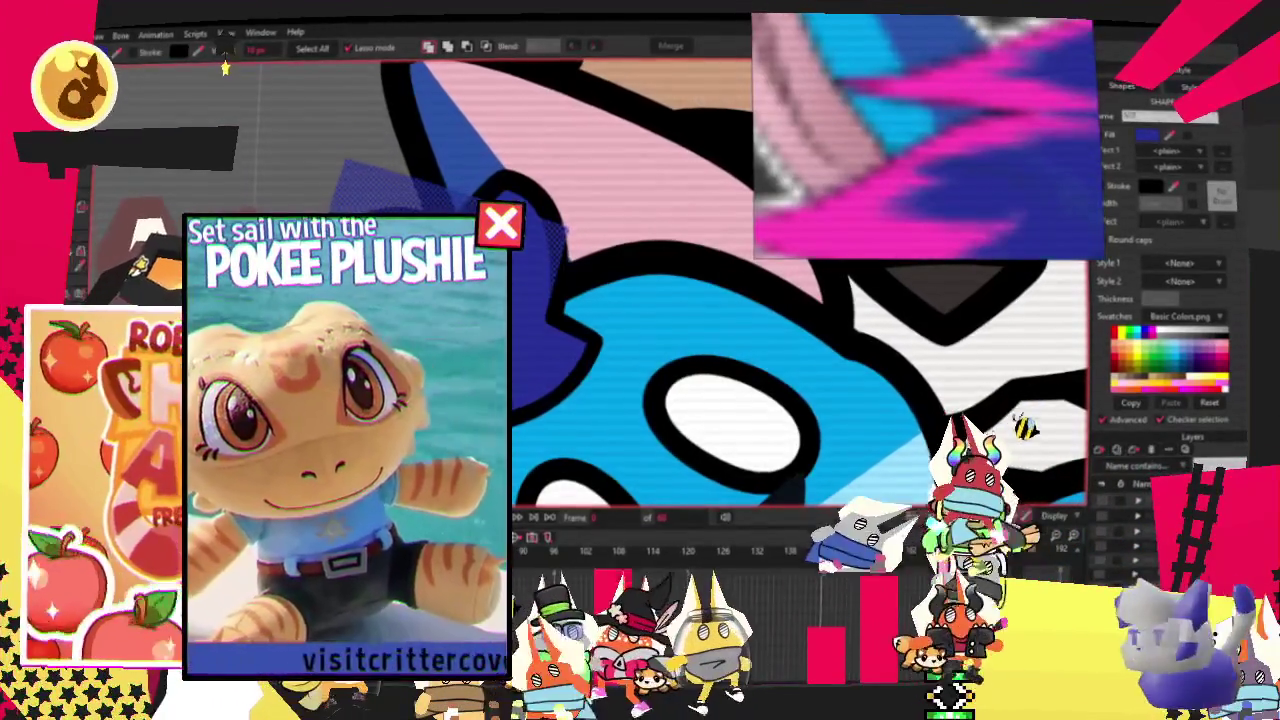
click(226, 68)
click(515, 170)
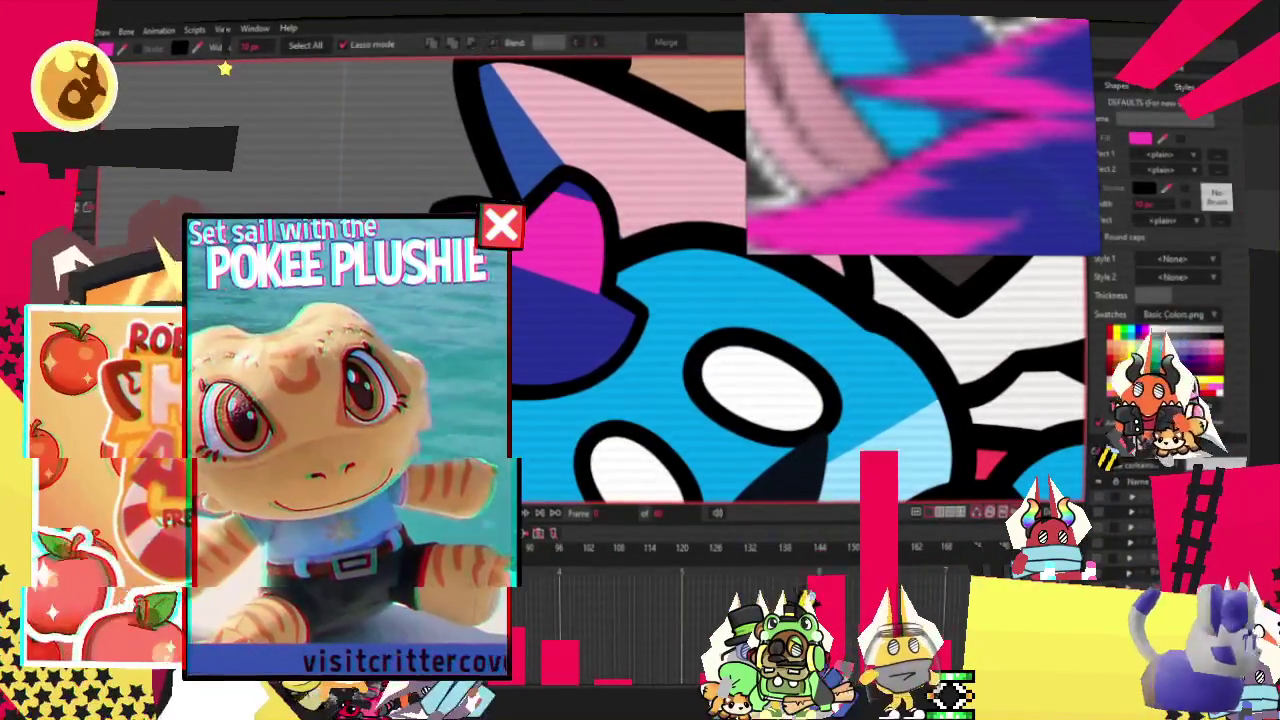
key(a)
scroll(700, 300, up, 2)
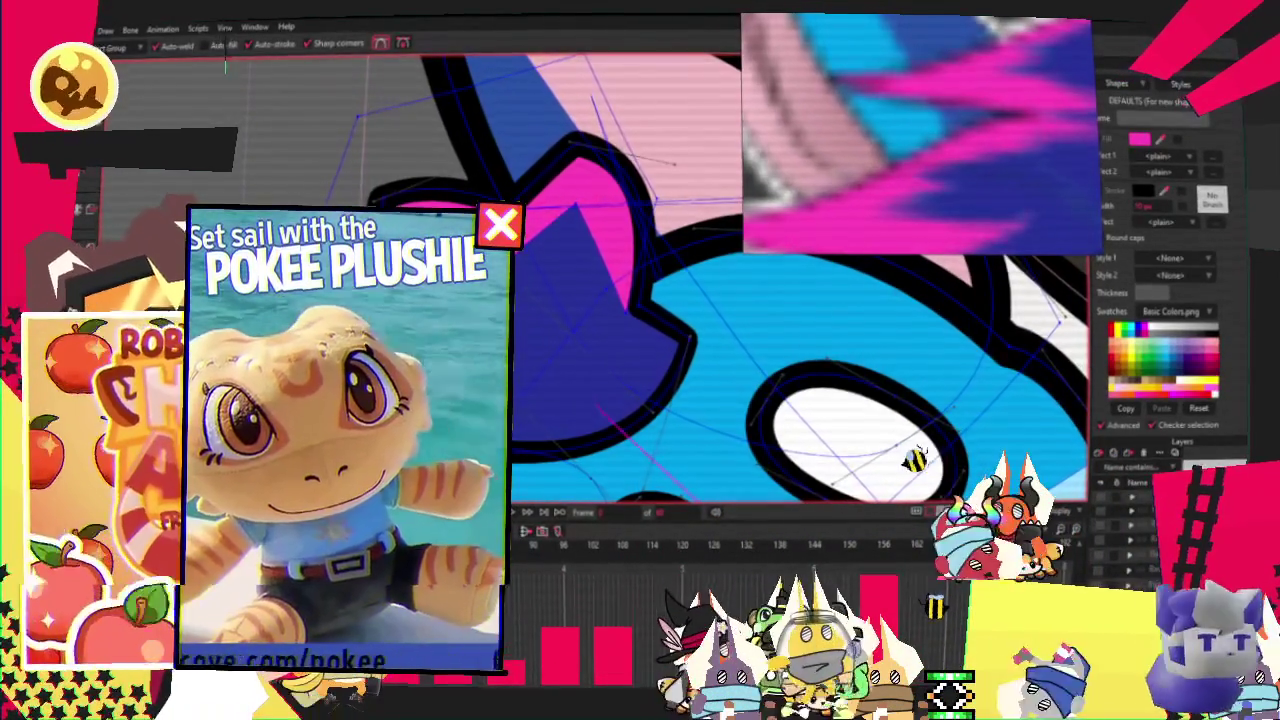
scroll(700, 300, down, 2)
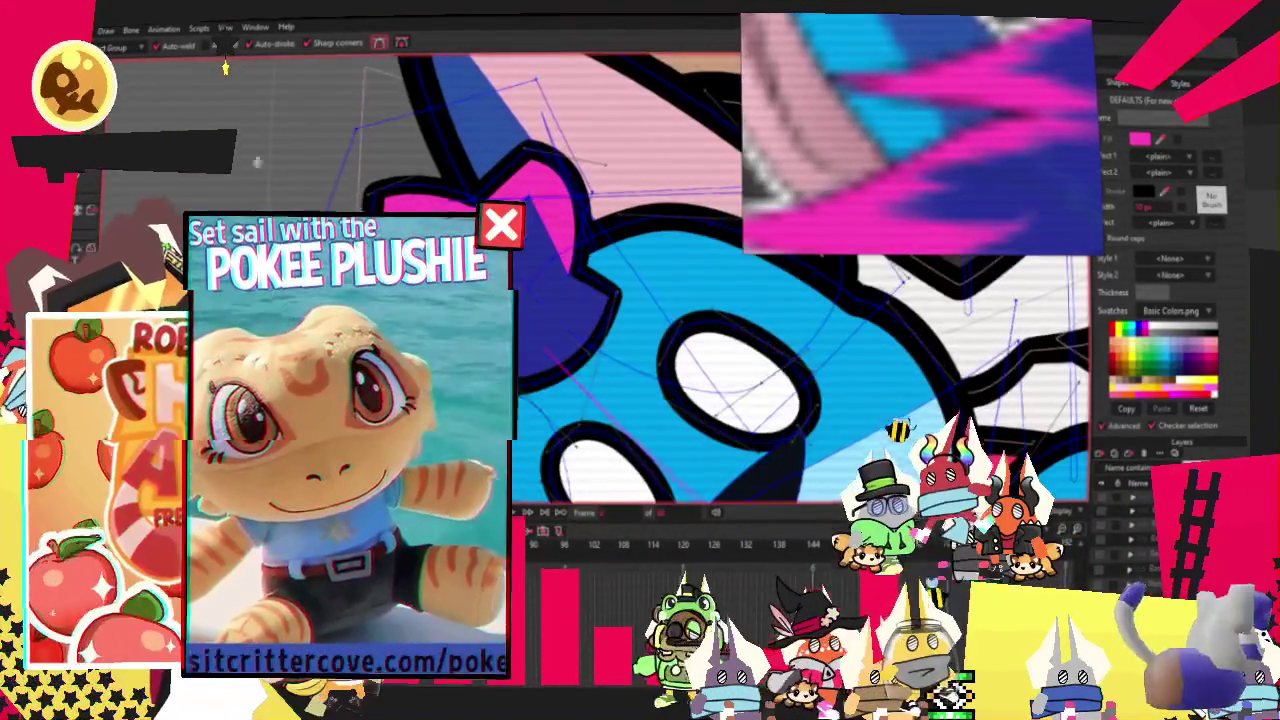
key(t)
scroll(224, 68, up, 1)
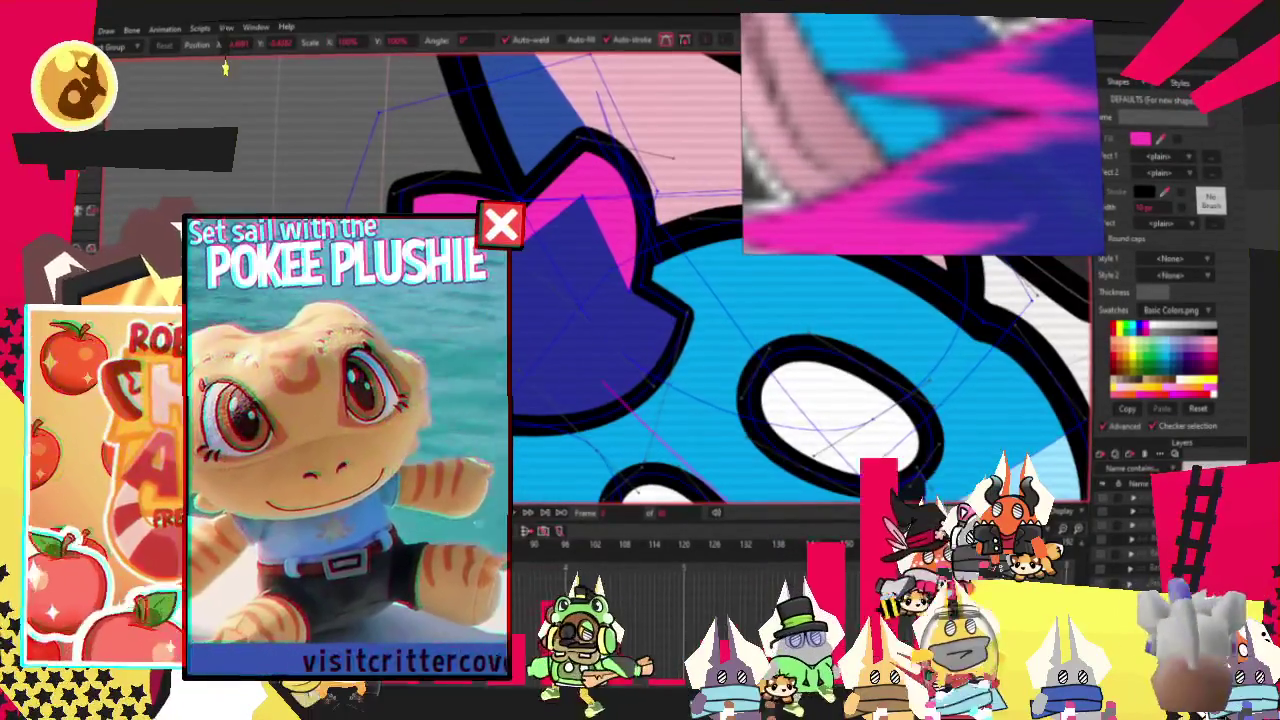
scroll(400, 90, down, 2)
scroll(345, 95, up, 2)
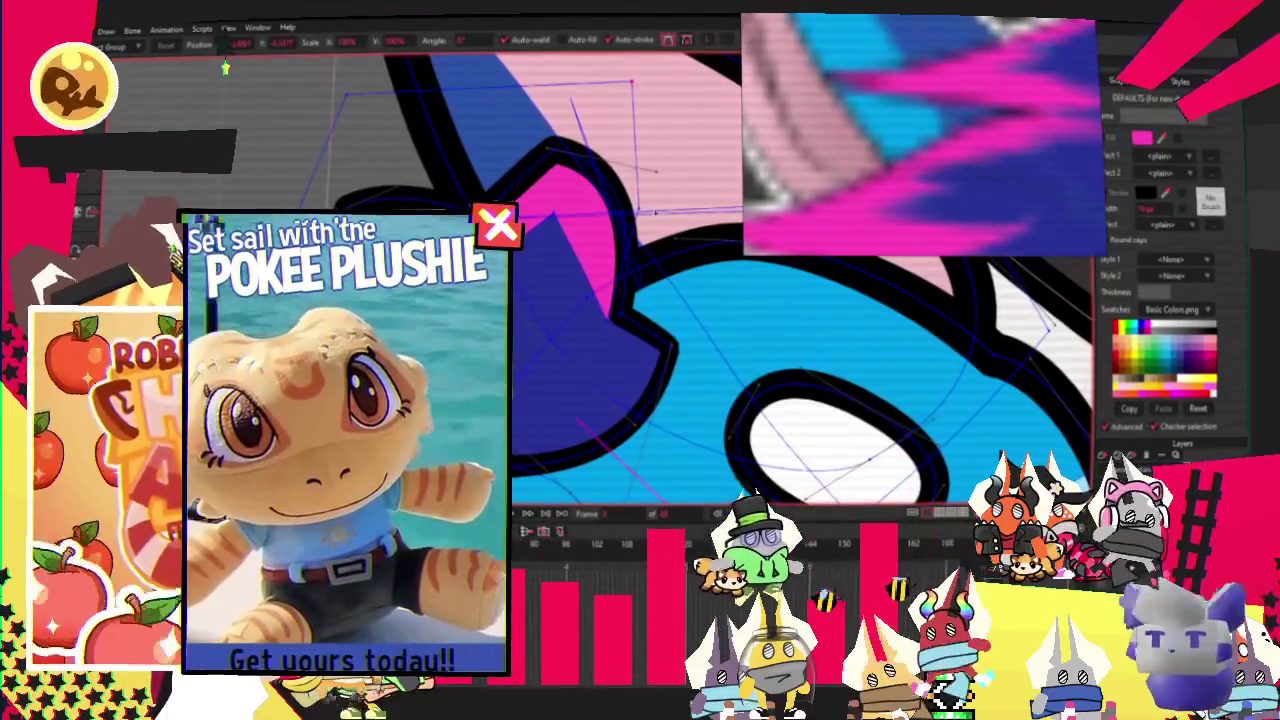
scroll(226, 68, up, 1)
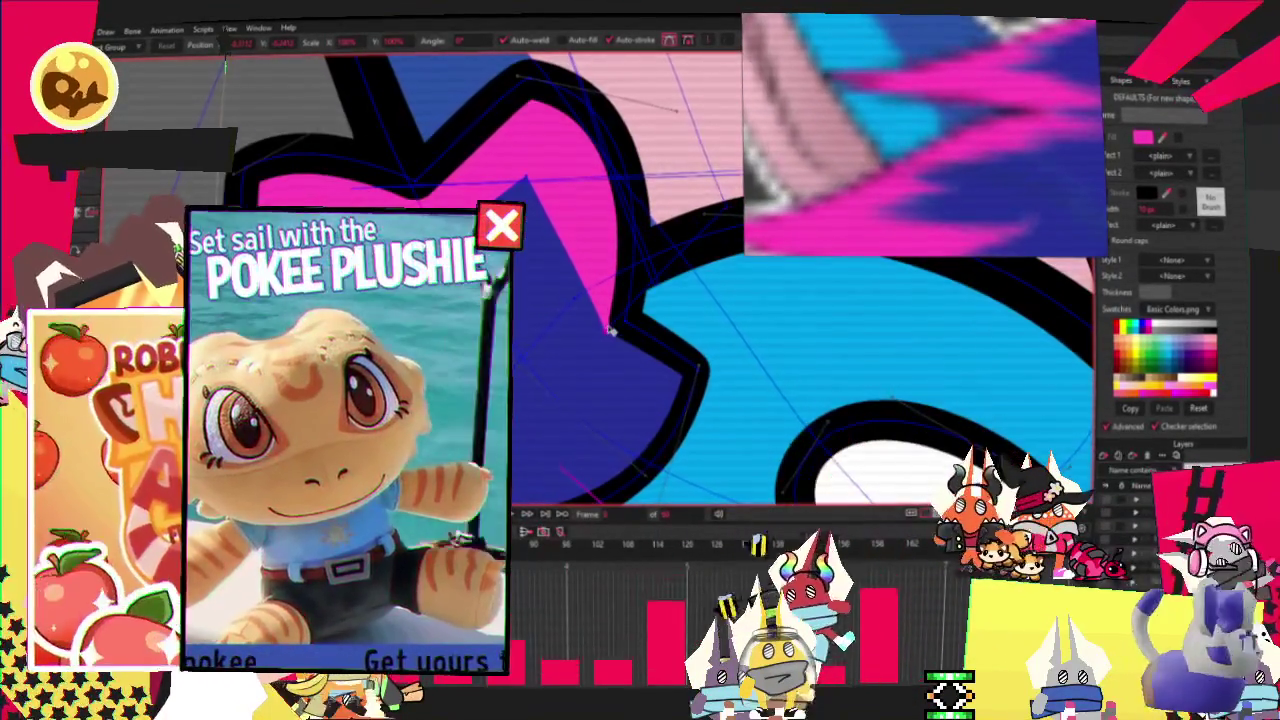
scroll(226, 68, down, 1)
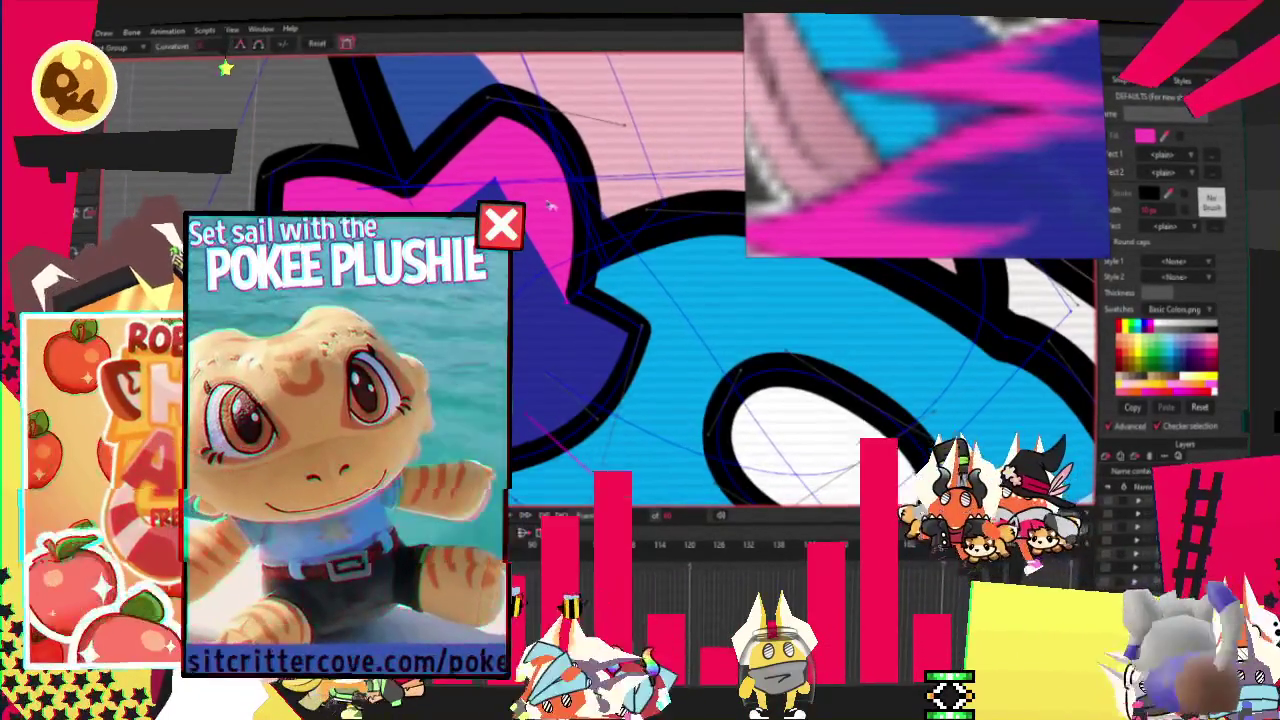
key(c)
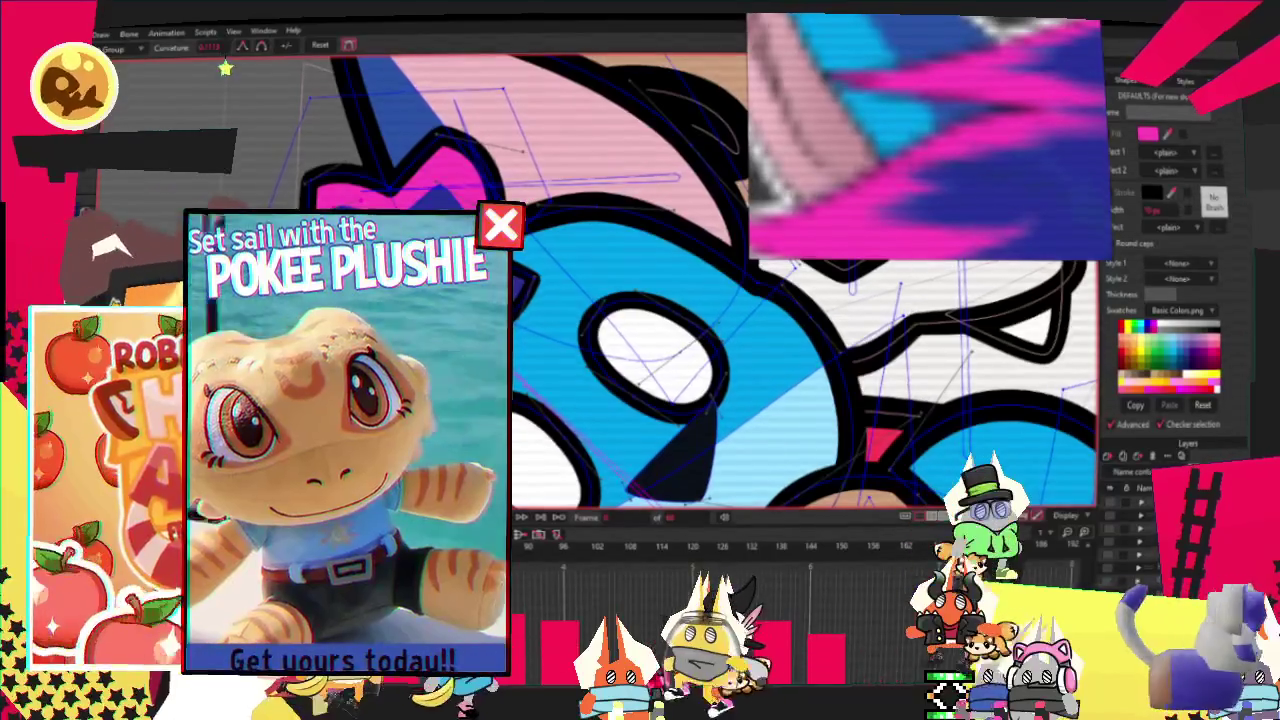
key(b)
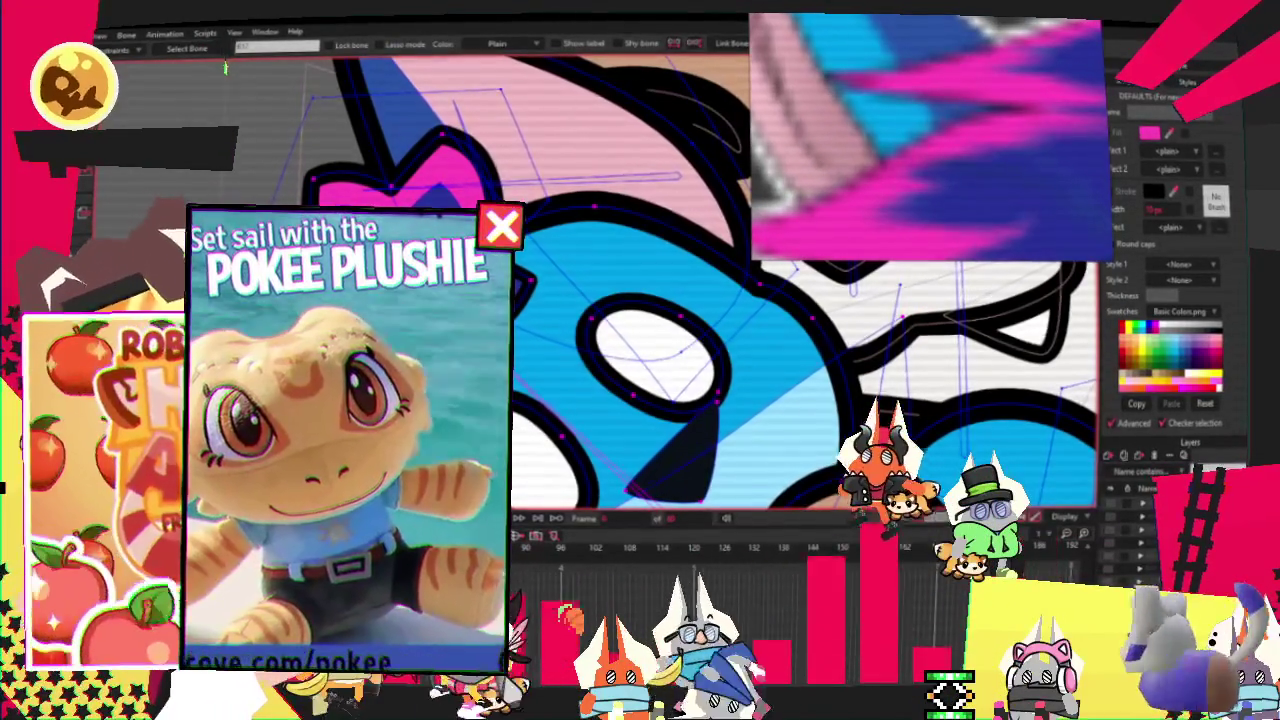
key(g)
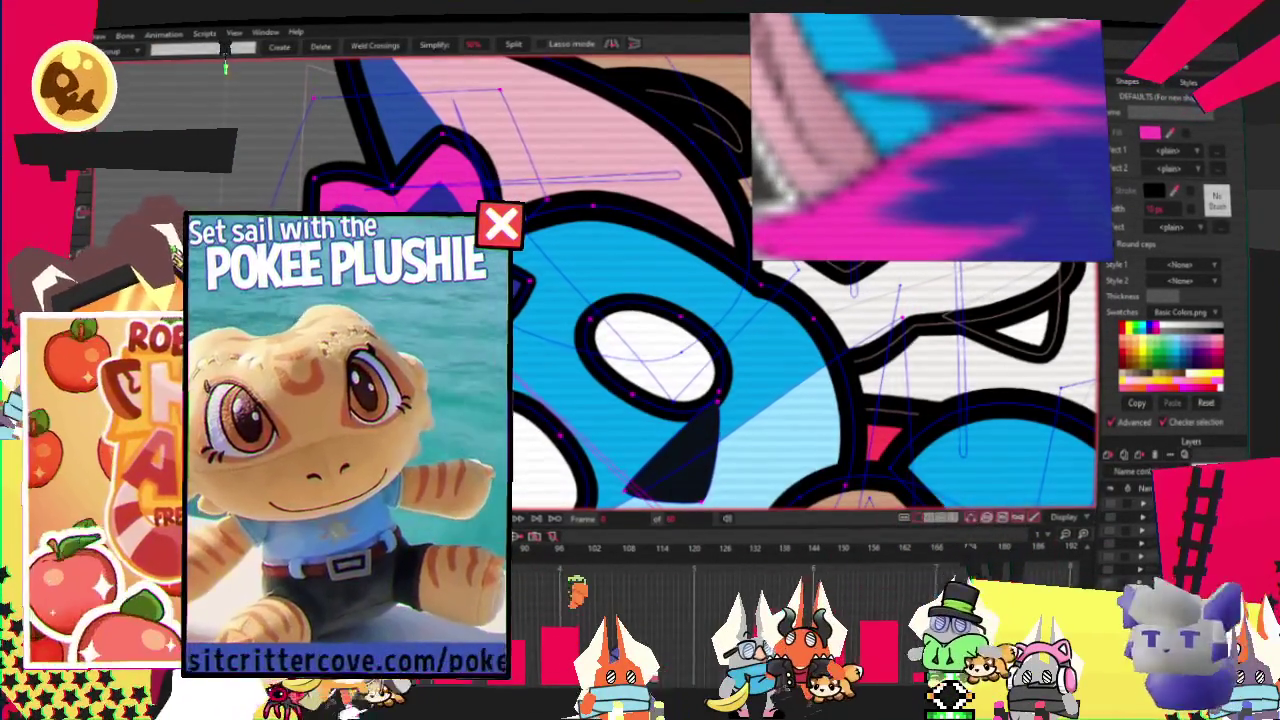
key(i)
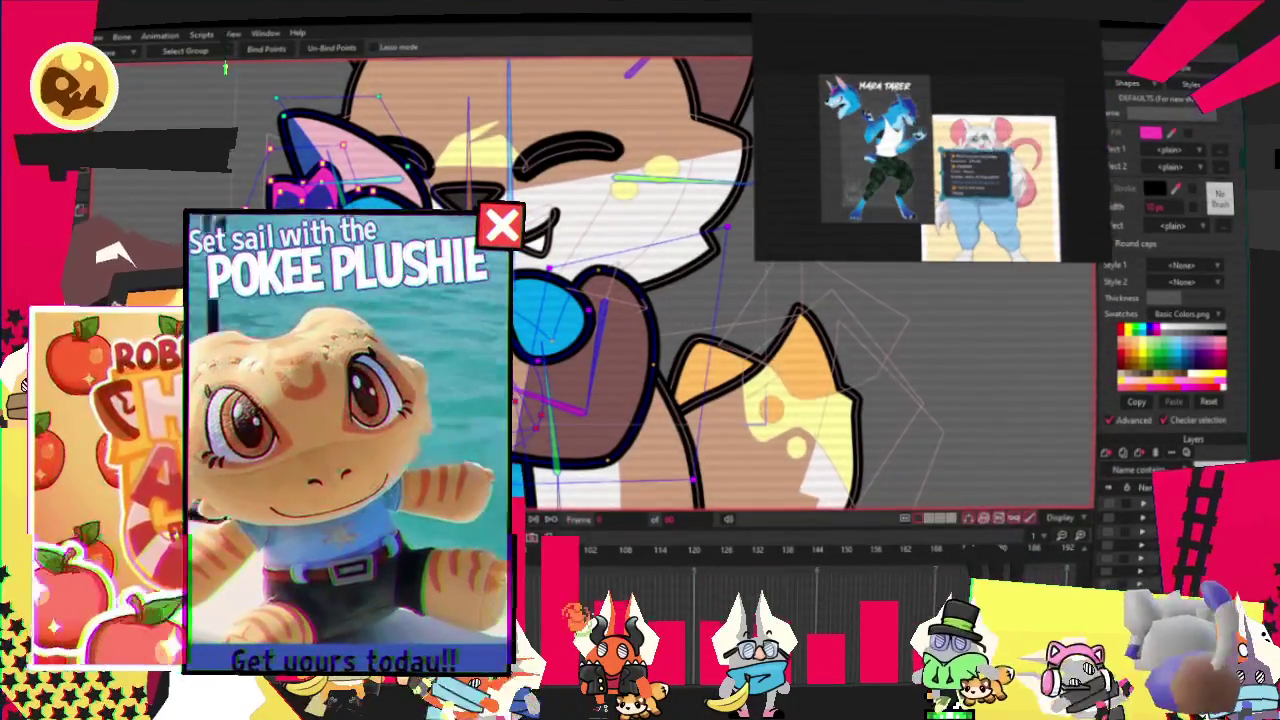
Select every point of the cat's head, bow and body with Ctrl+A.
scroll(226, 68, down, 3)
scroll(226, 68, up, 2)
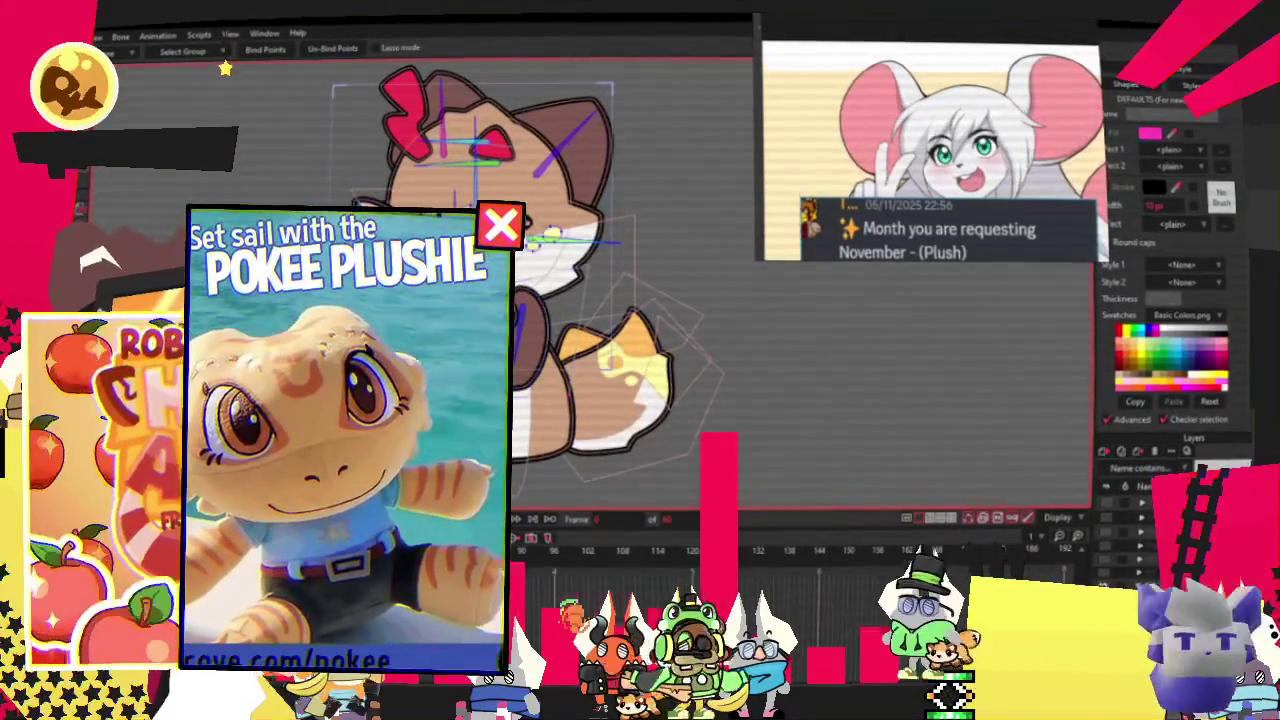
key(ctrl+a)
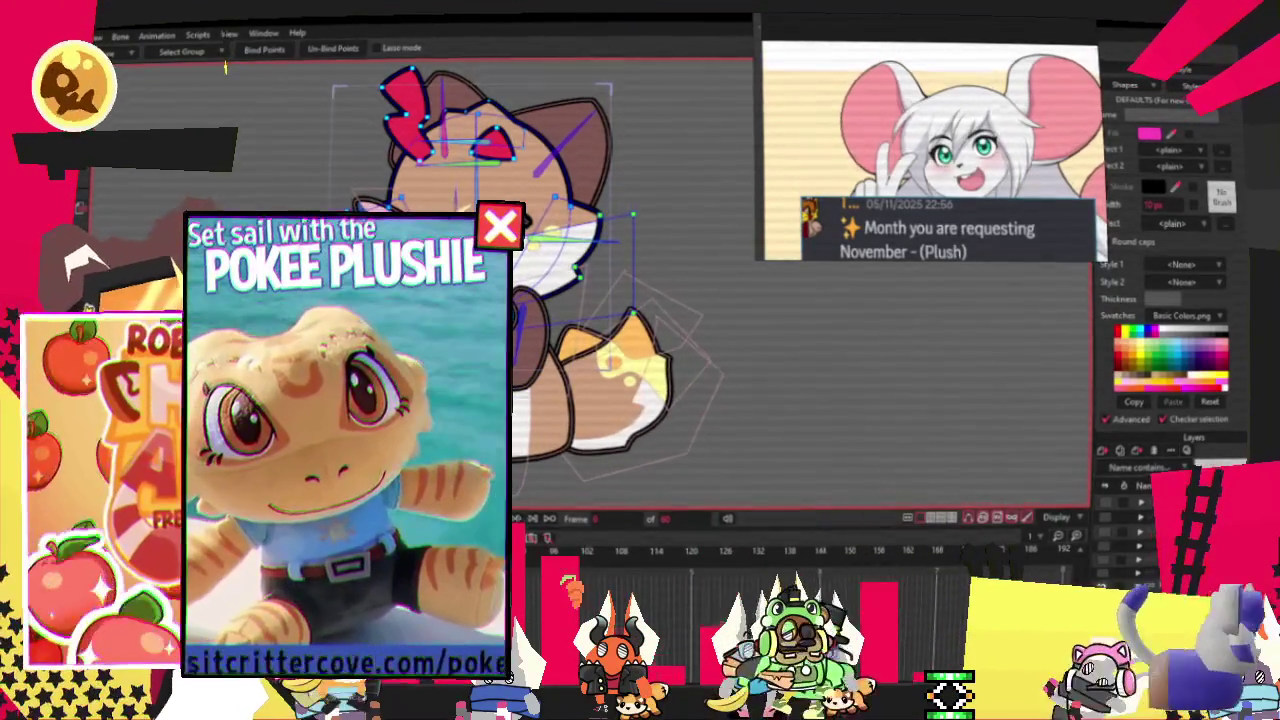
scroll(226, 68, down, 1)
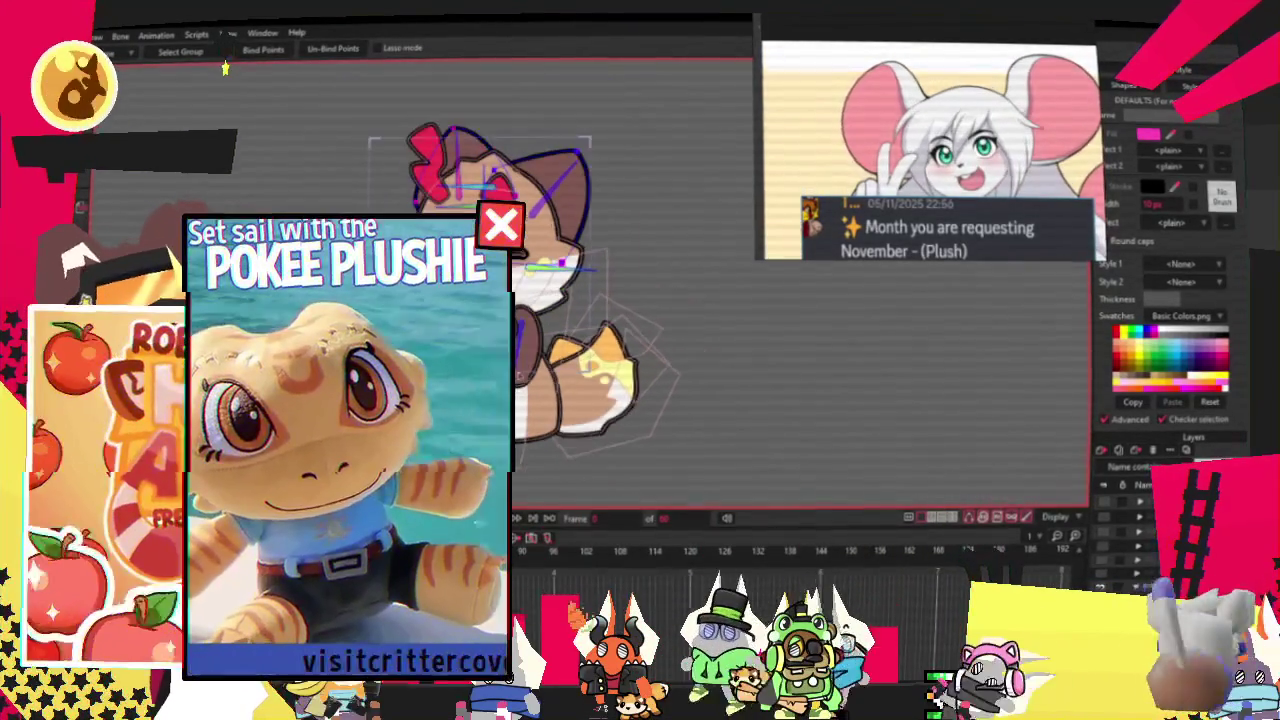
scroll(226, 68, up, 1)
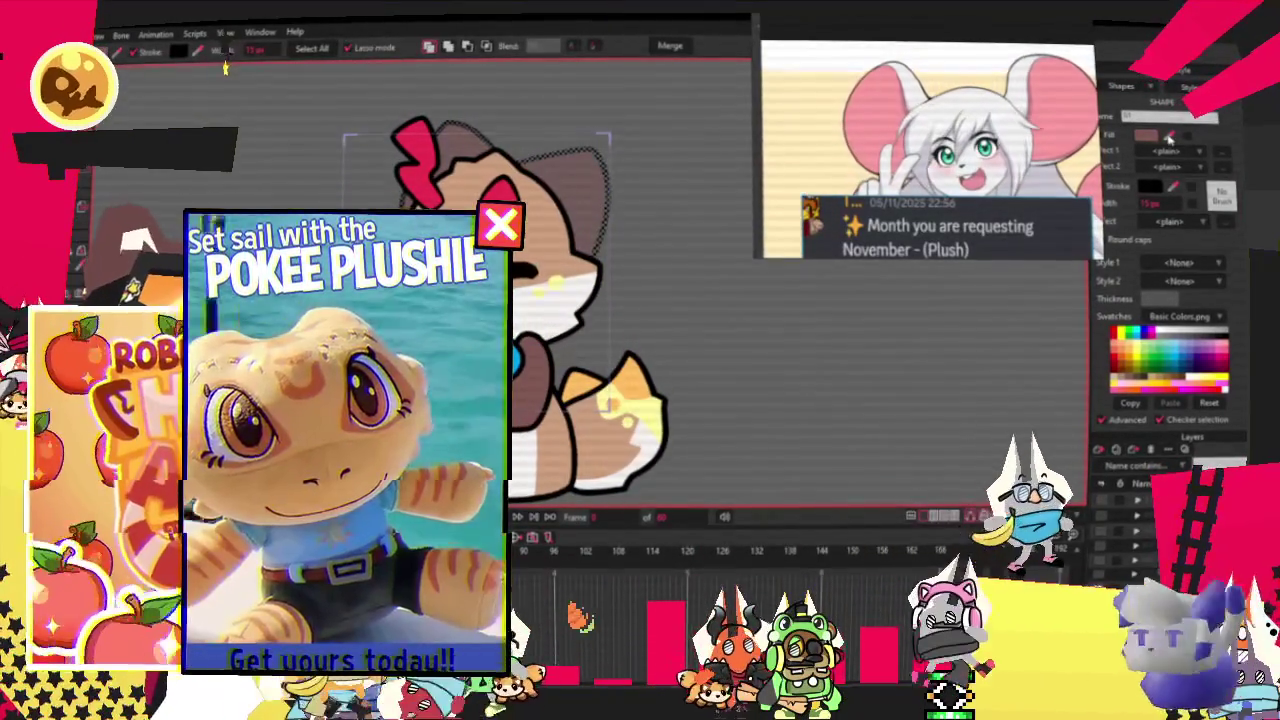
Fill the cat's head shape with white for the mouse's hair.
click(1168, 138)
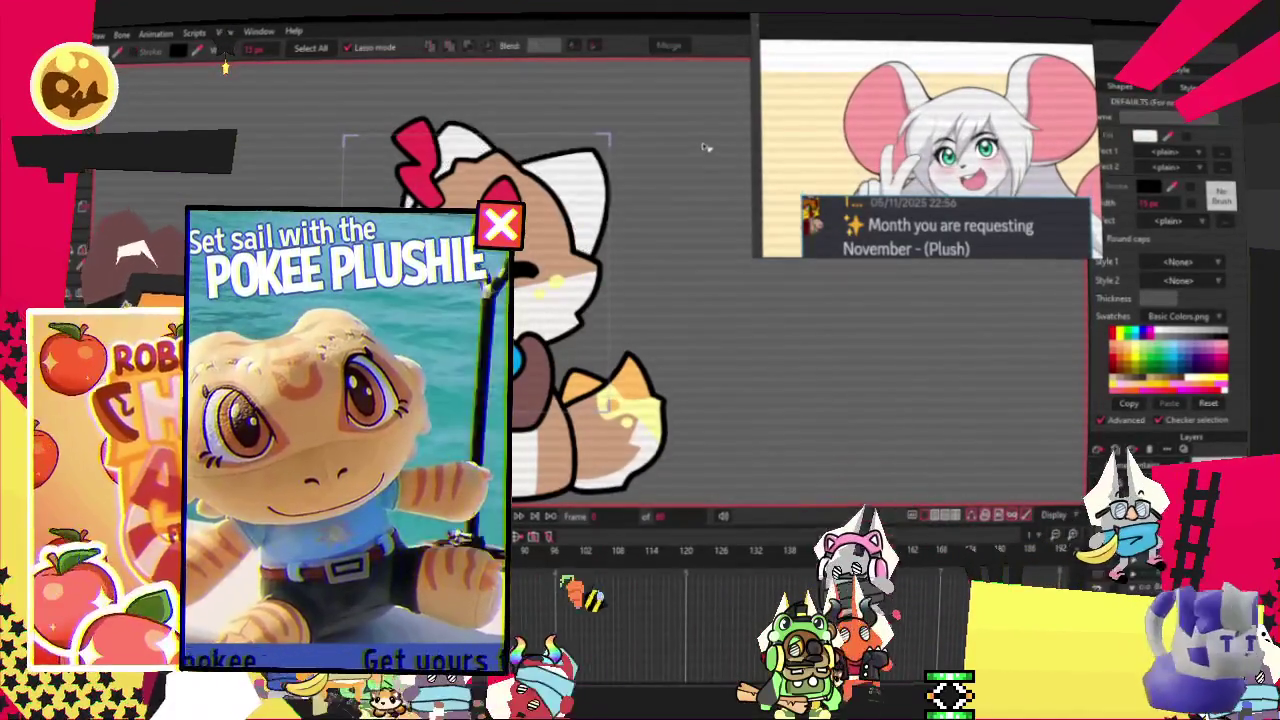
scroll(706, 147, up, 1)
key(u)
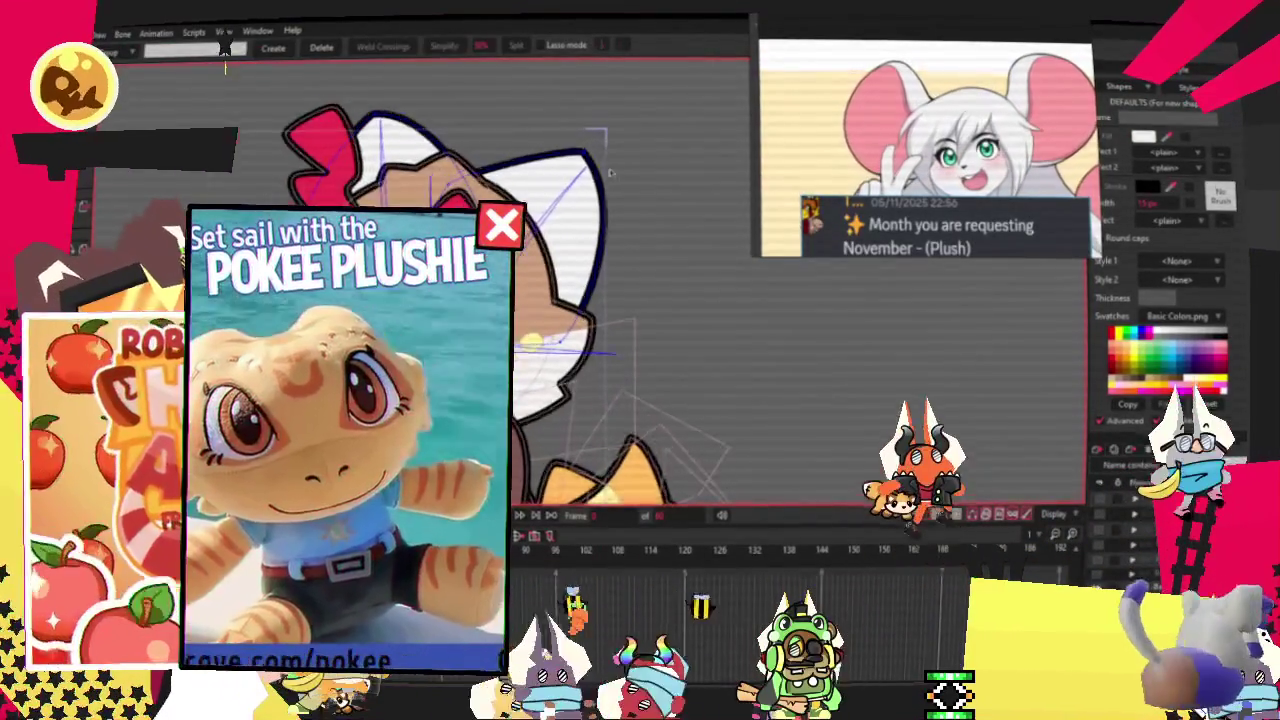
Bulge the ear outline's curvature out to the right into a rounder, mouse-like curve.
key(c)
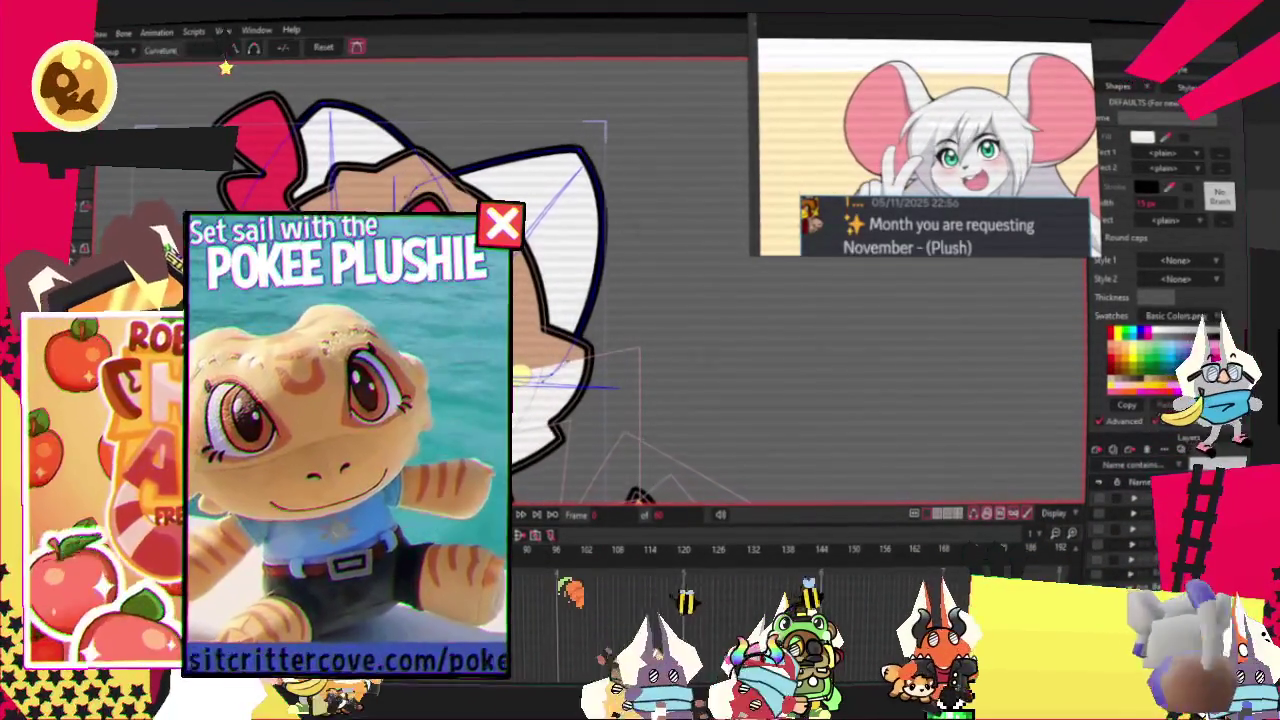
drag(605, 240, 732, 260)
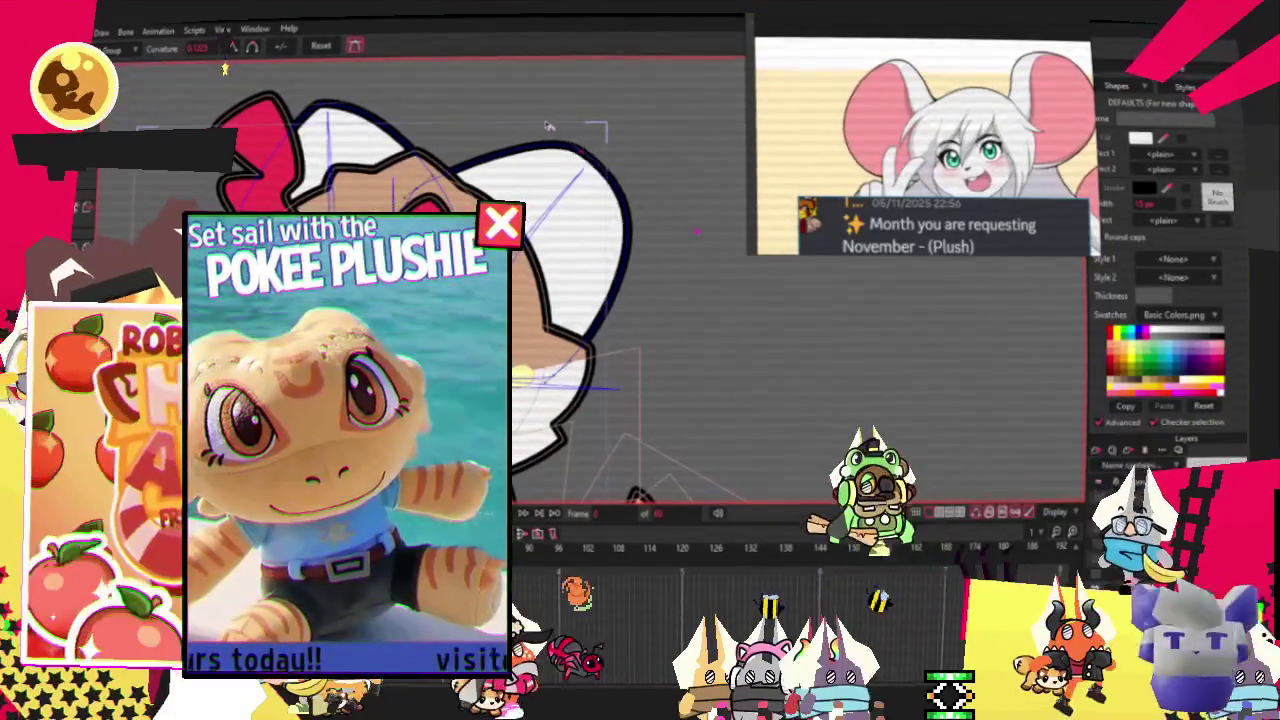
scroll(500, 100, up, 1)
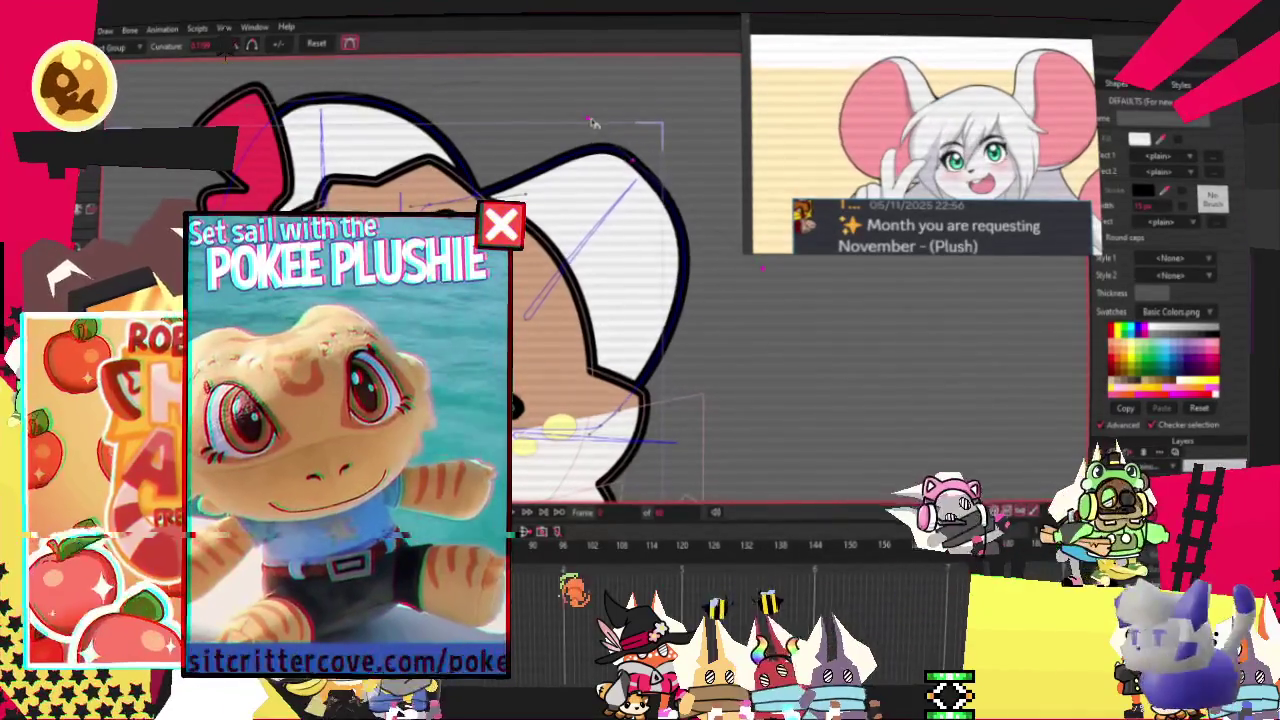
scroll(449, 134, down, 1)
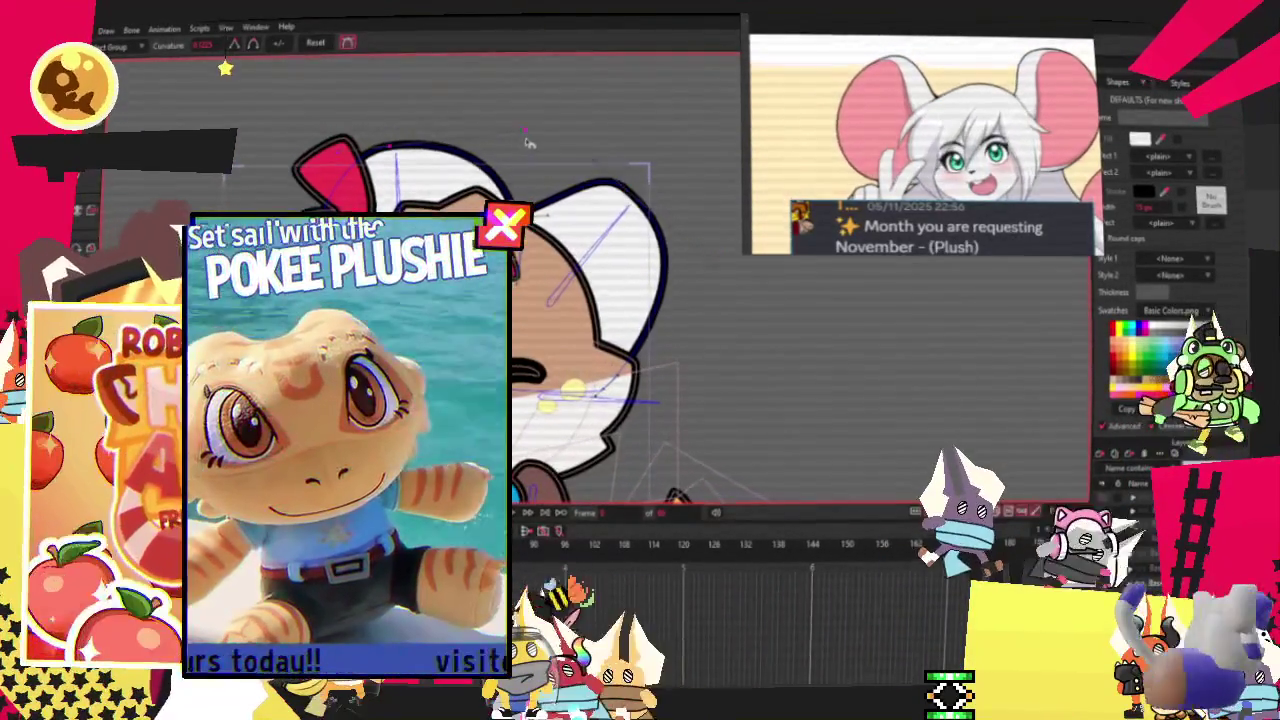
key(t)
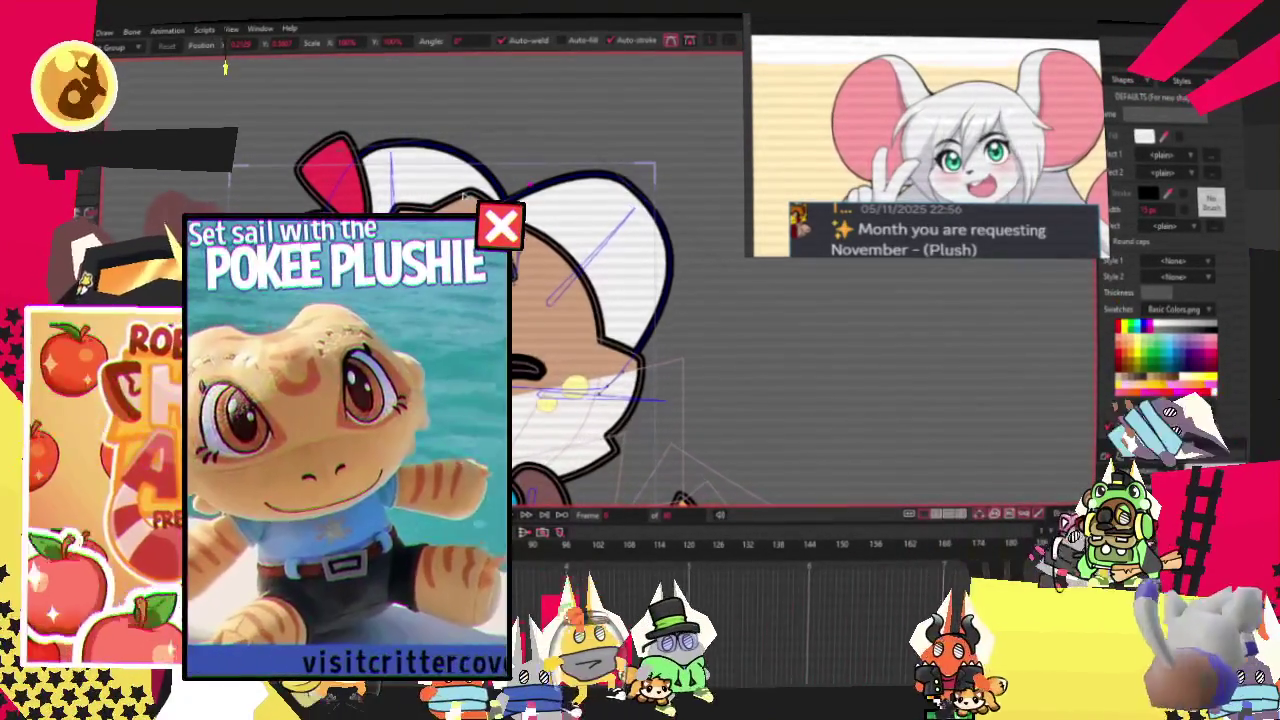
scroll(570, 191, up, 2)
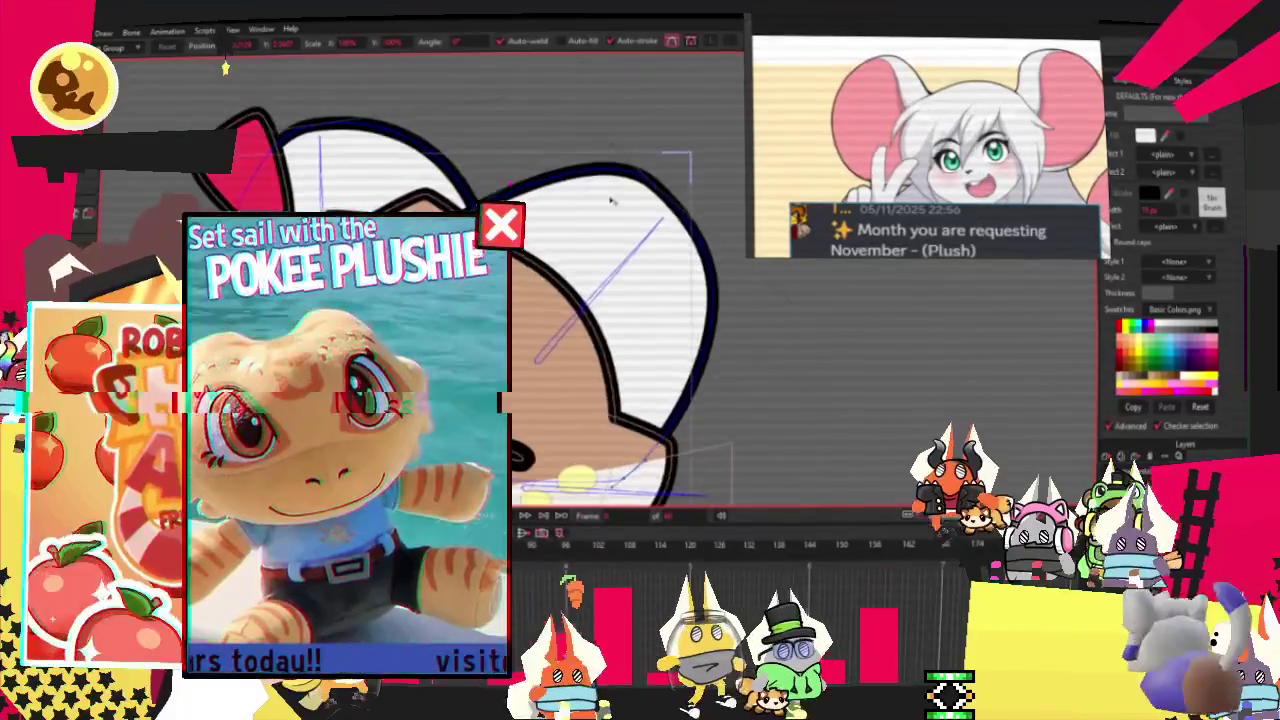
scroll(540, 182, up, 2)
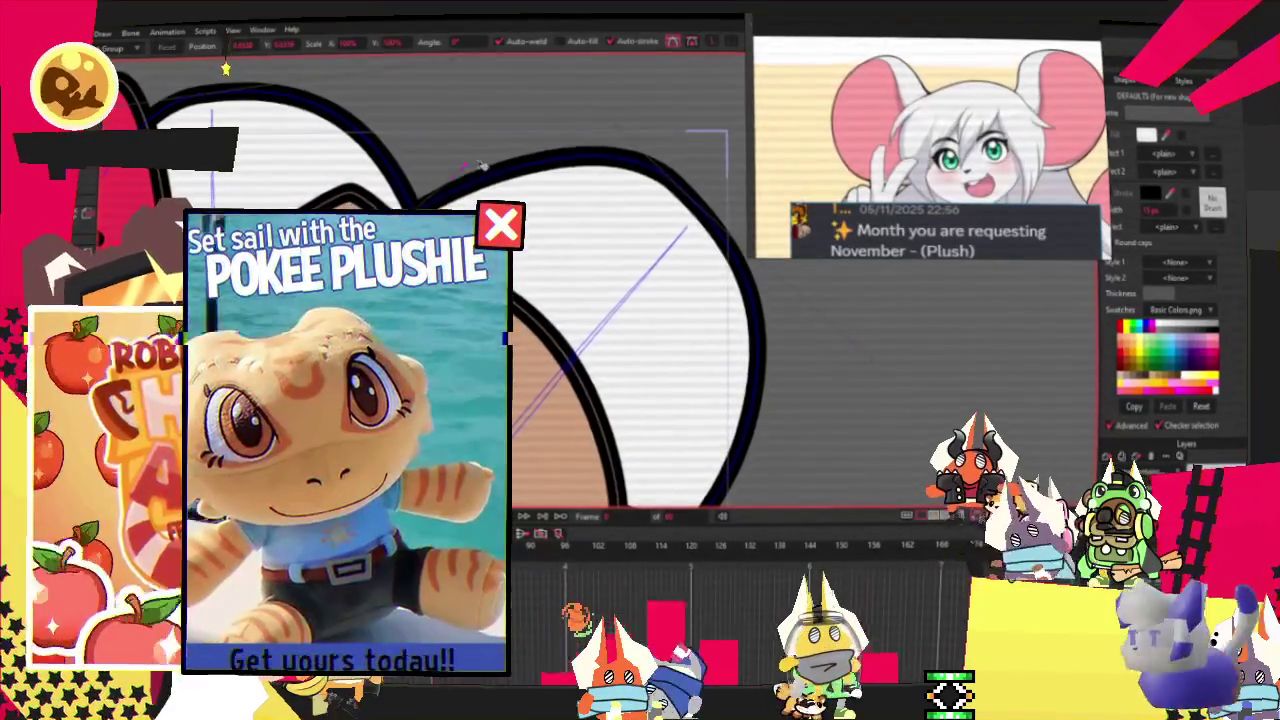
scroll(488, 176, down, 2)
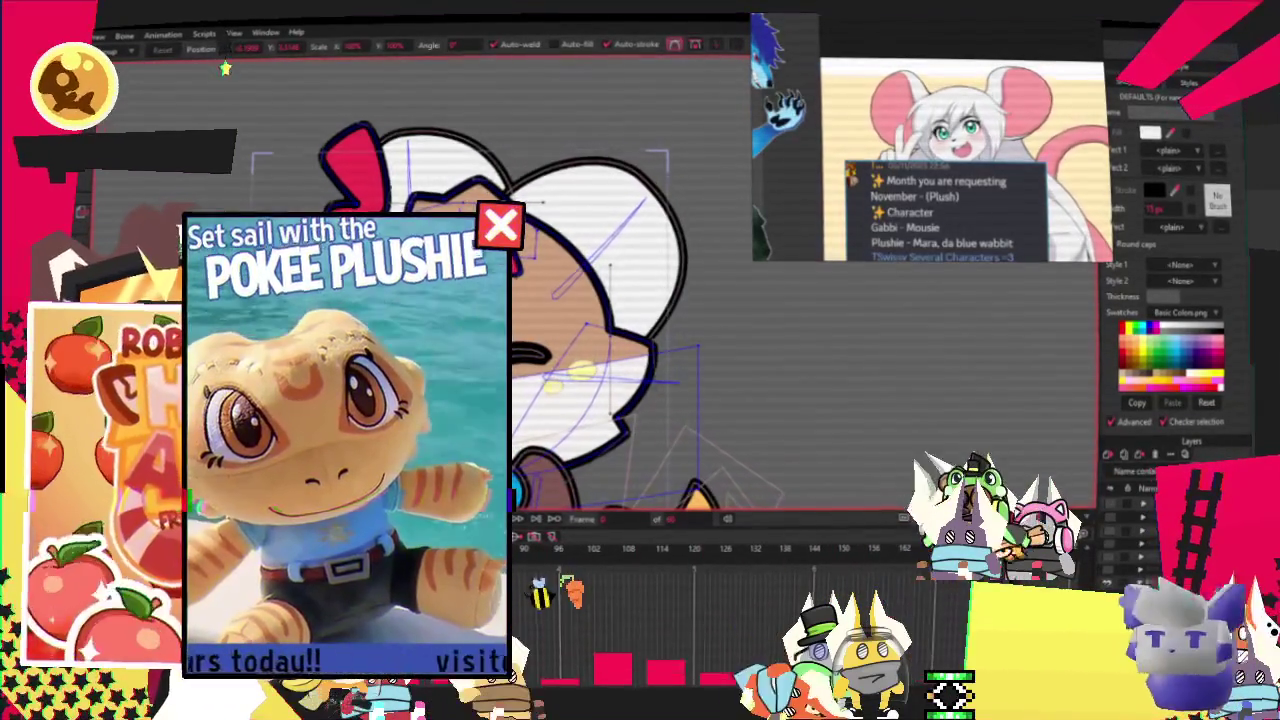
Delete the red inner-ear shape from the cat's ear.
key(g)
scroll(340, 170, up, 2)
key(Delete)
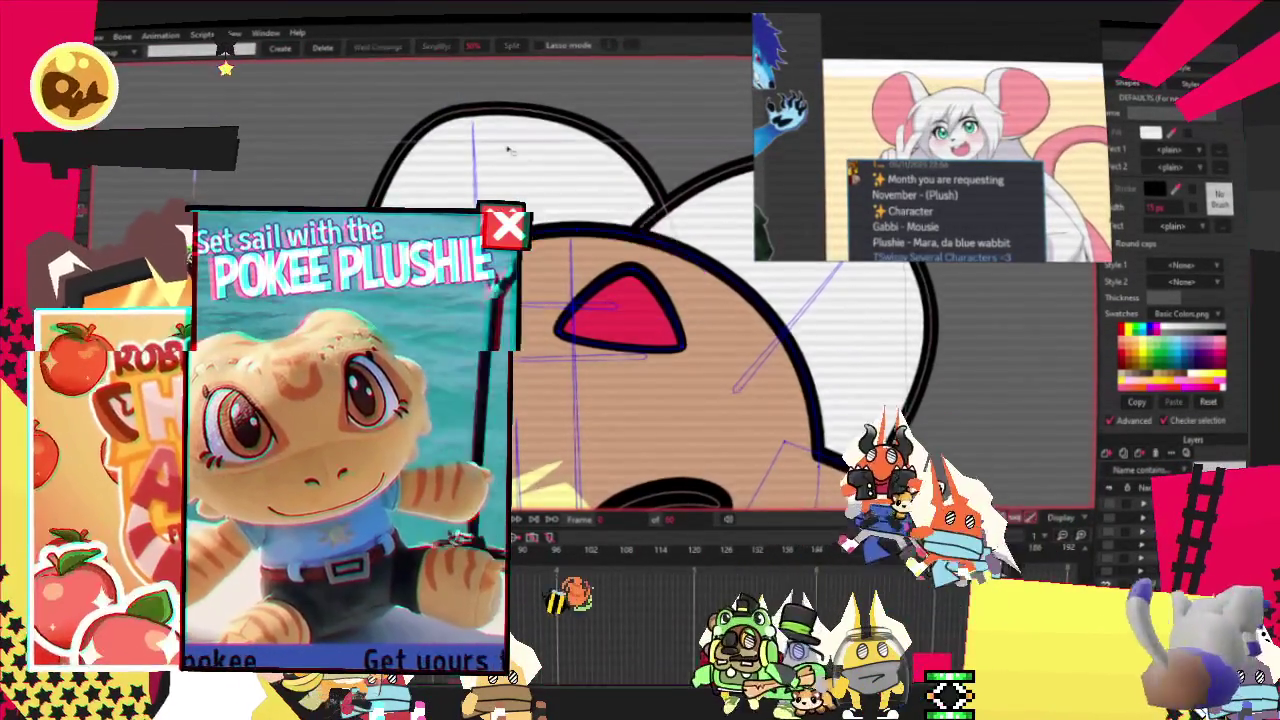
scroll(607, 200, down, 2)
scroll(670, 172, up, 1)
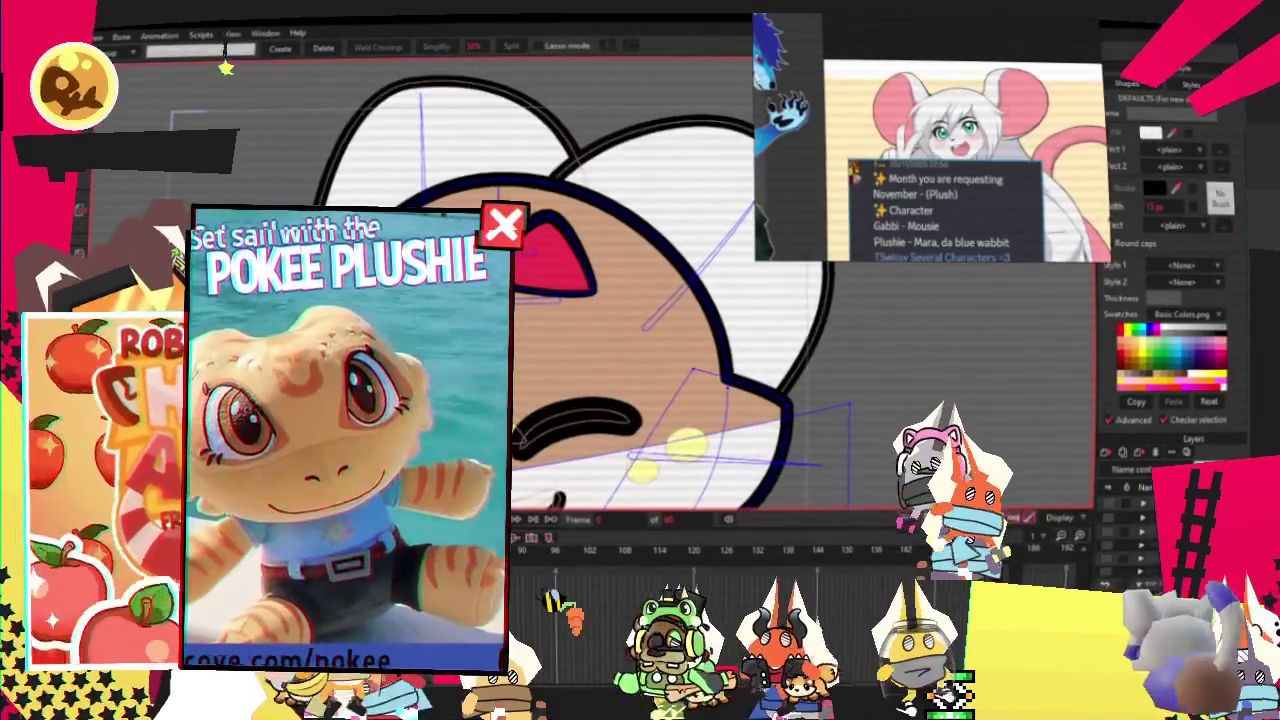
Get the Add Point tool ready to draw the new hair strand stroke.
key(g)
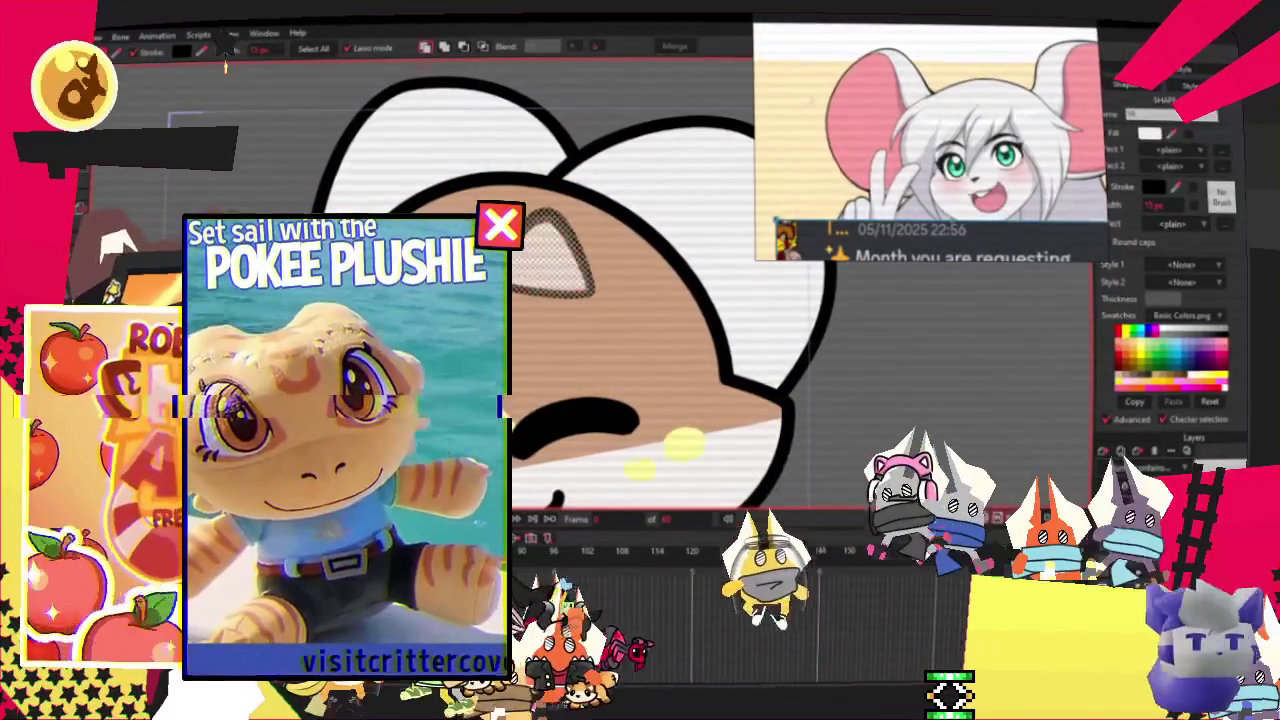
key(t)
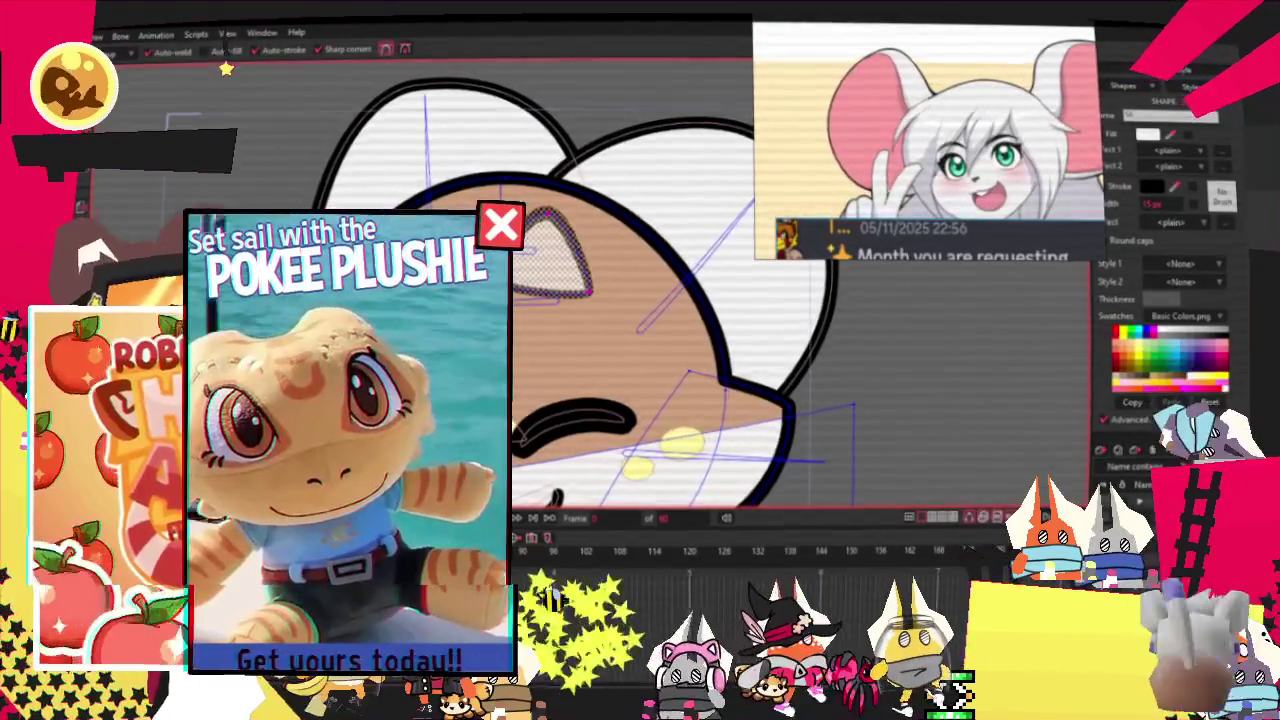
key(a)
scroll(276, 116, down, 2)
scroll(276, 116, up, 2)
scroll(276, 116, up, 2)
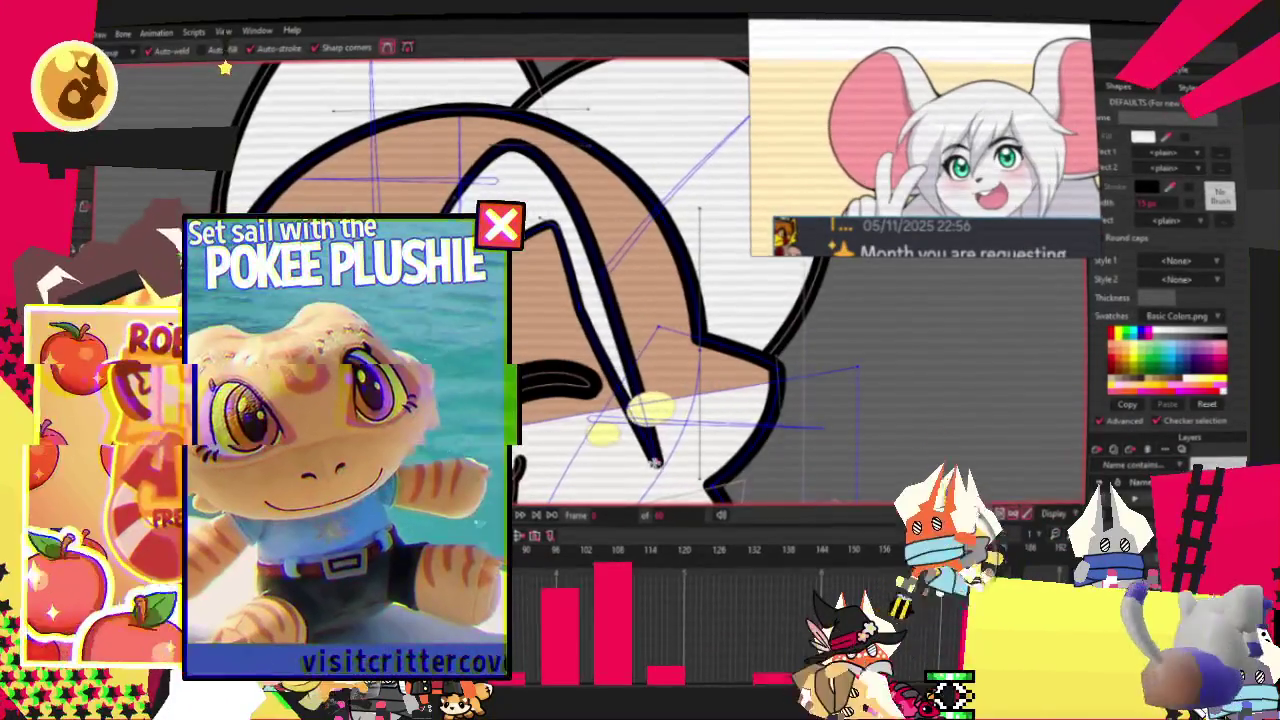
Extend the hair outline with a new corner point and reshape its curve.
drag(655, 462, 740, 260)
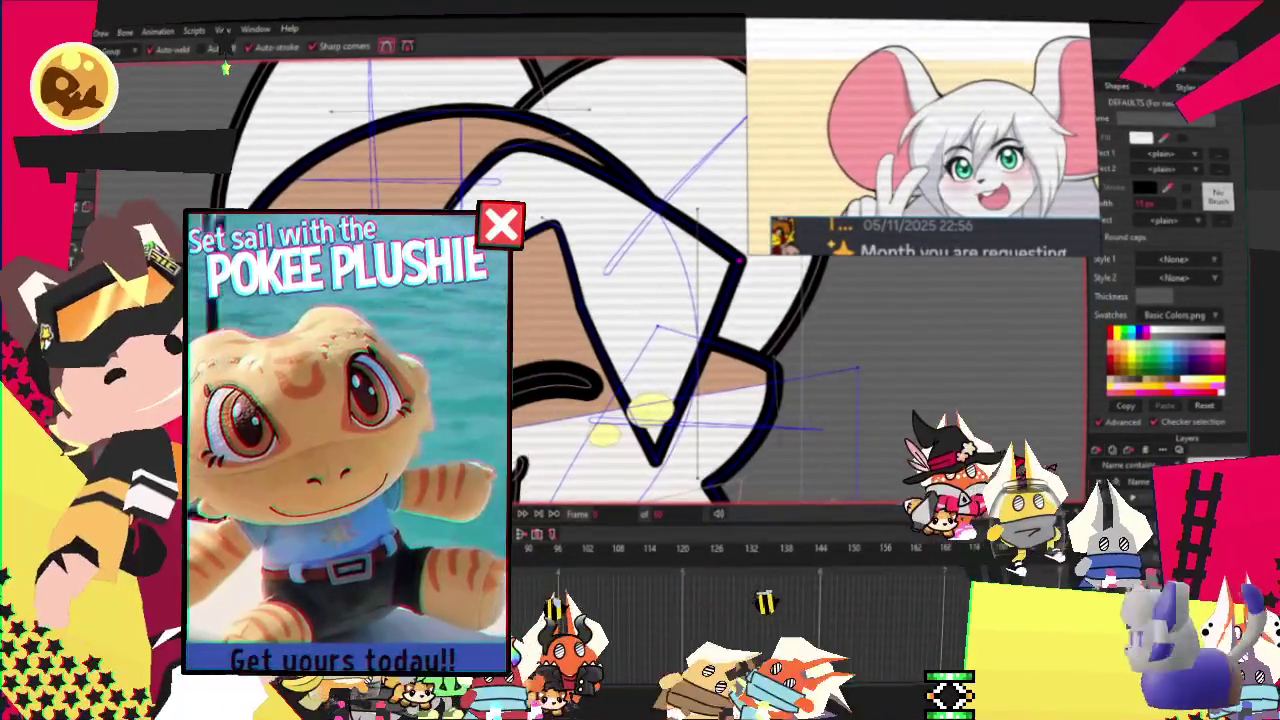
key(c)
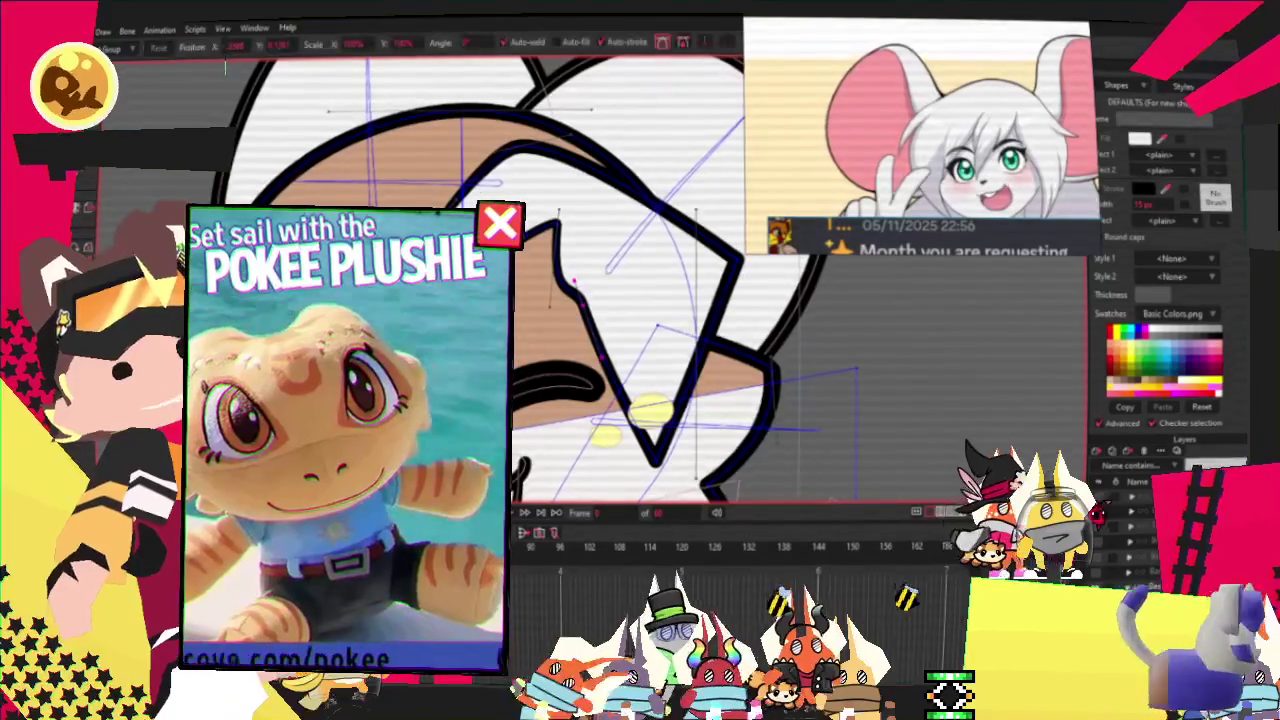
scroll(520, 280, down, 2)
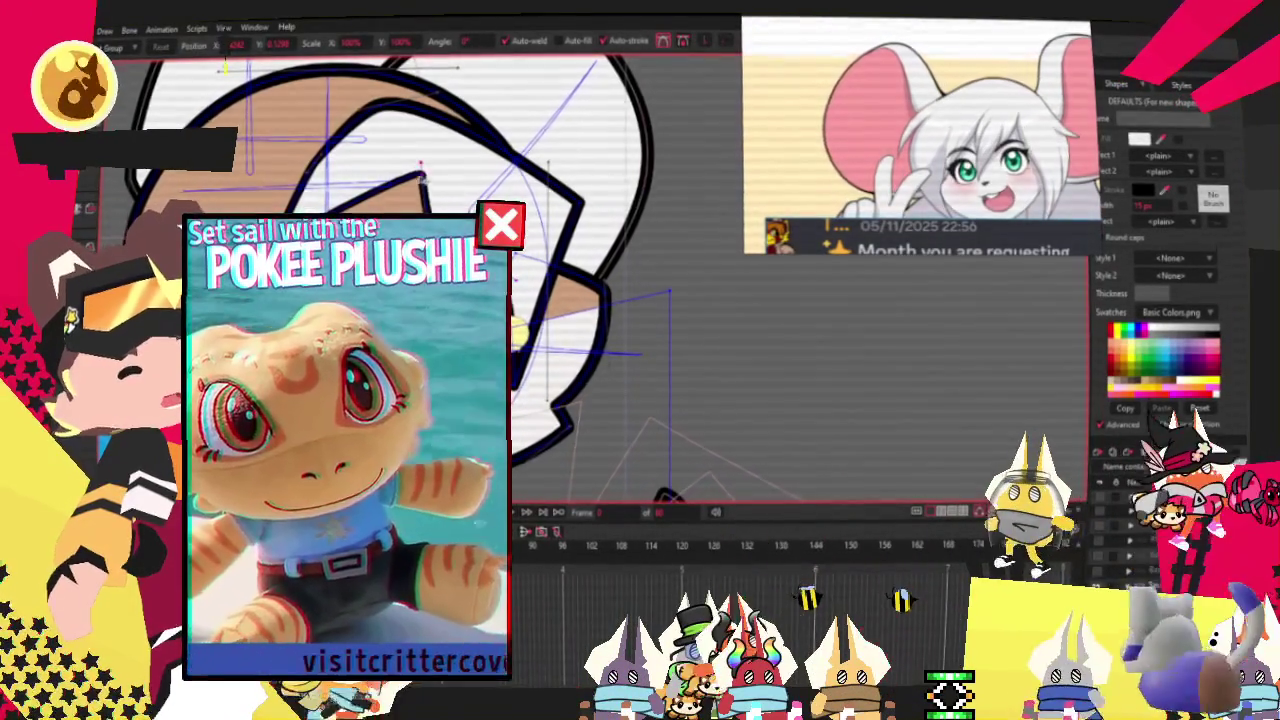
drag(420, 178, 228, 68)
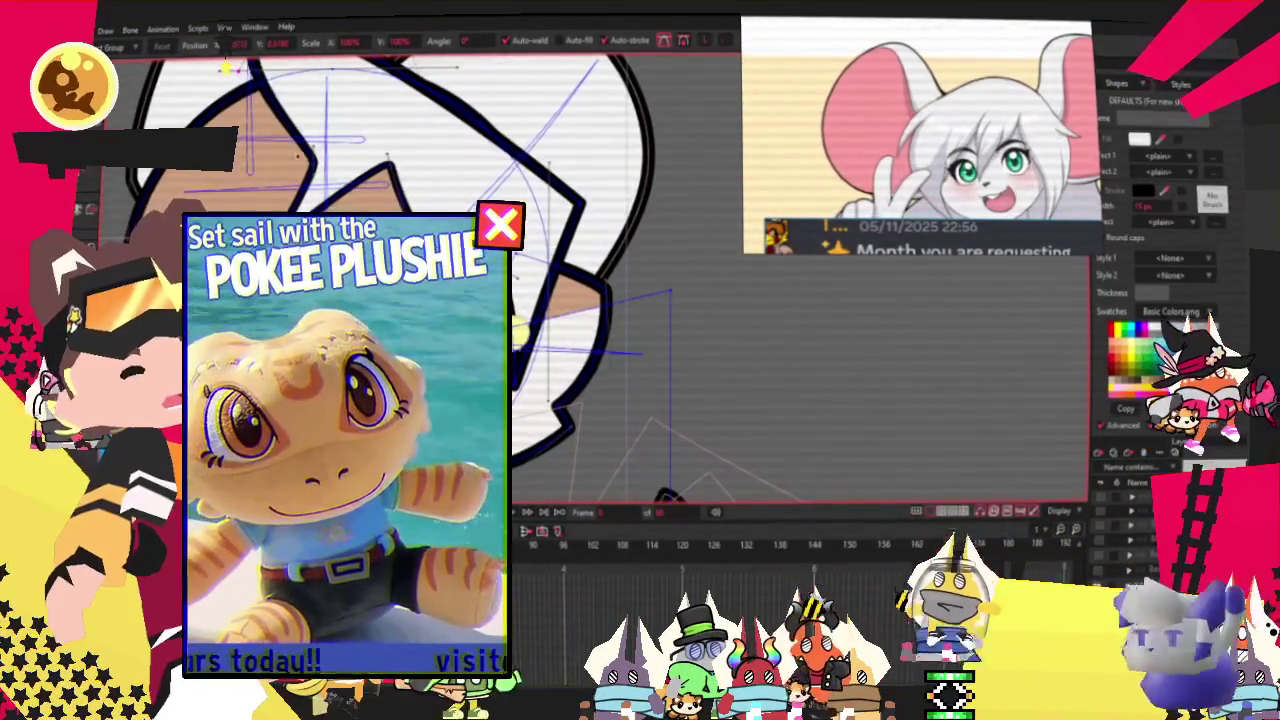
scroll(224, 68, down, 2)
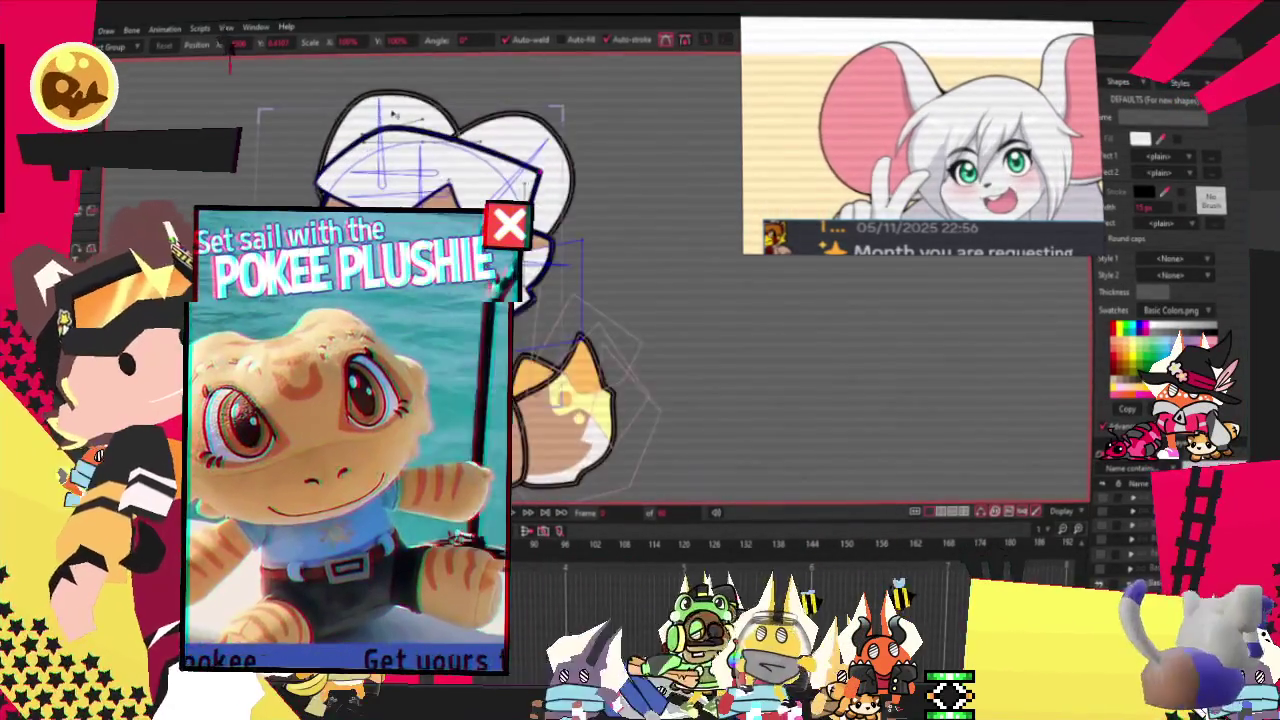
scroll(225, 68, up, 2)
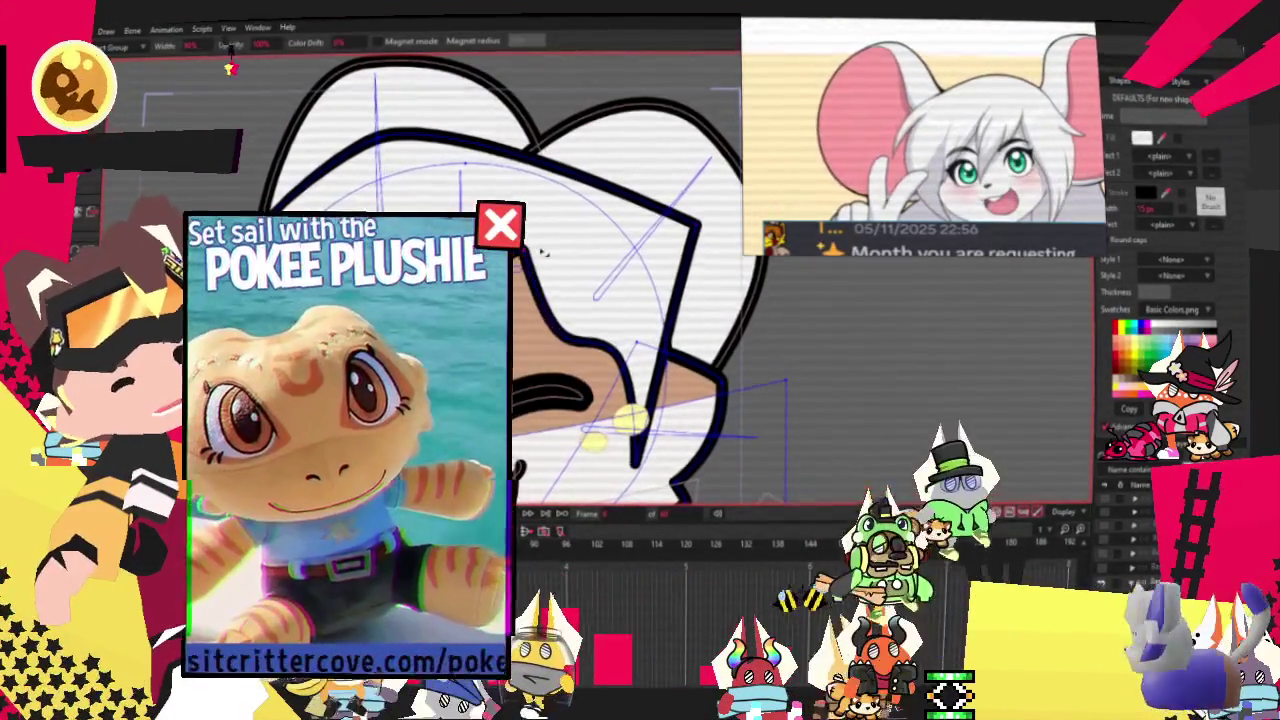
scroll(225, 68, down, 2)
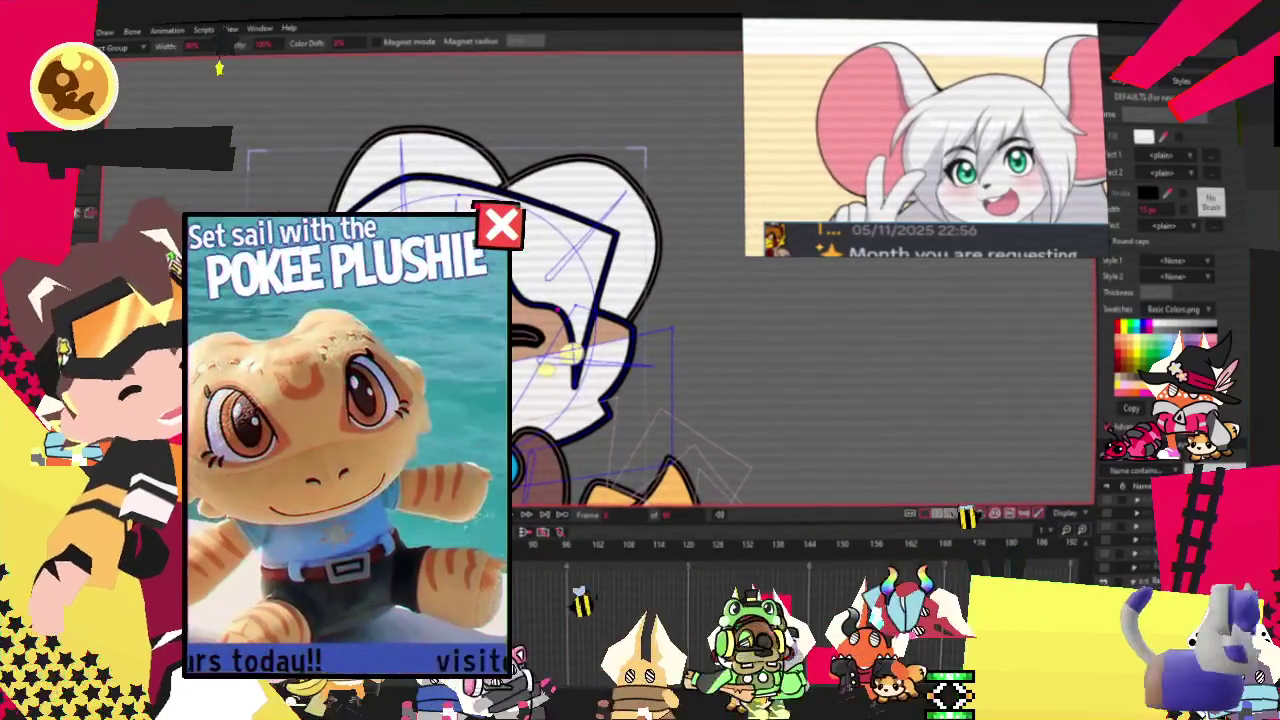
scroll(225, 66, up, 2)
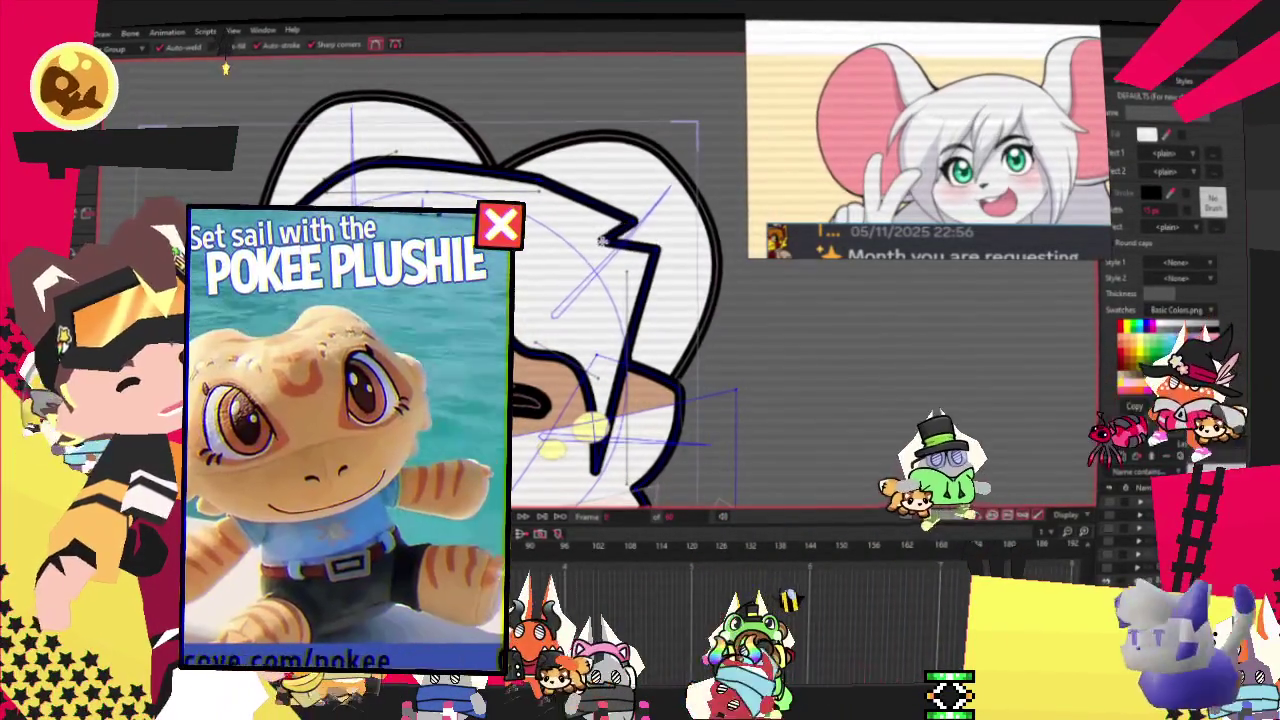
scroll(225, 66, up, 2)
Nudge a fringe point right and down to sharpen the zigzag.
key(c)
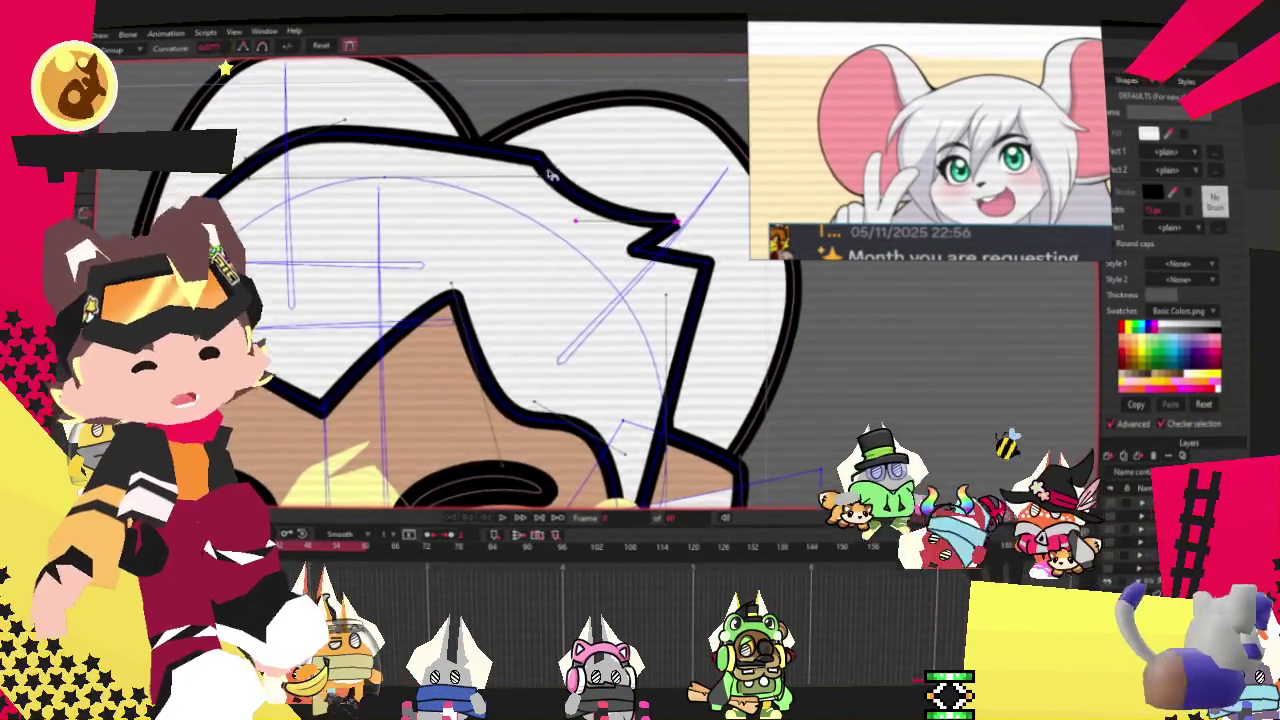
scroll(228, 67, down, 2)
scroll(225, 67, up, 2)
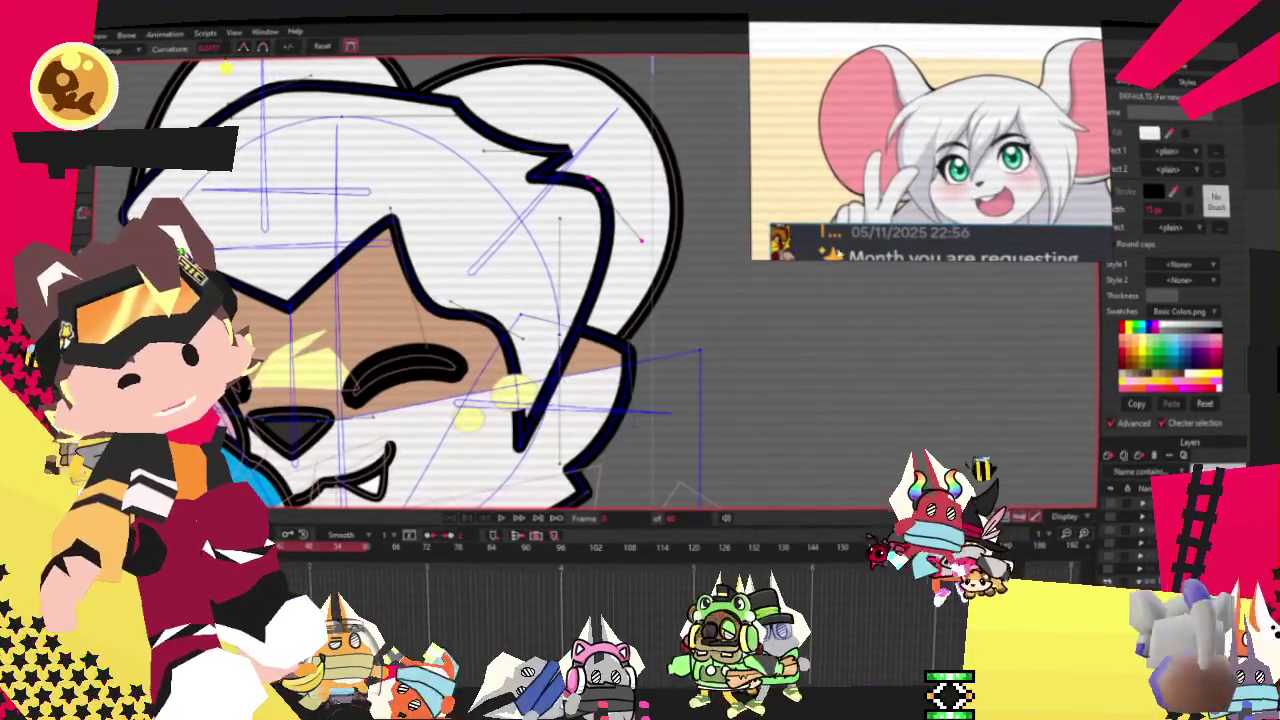
scroll(225, 67, down, 1)
key(t)
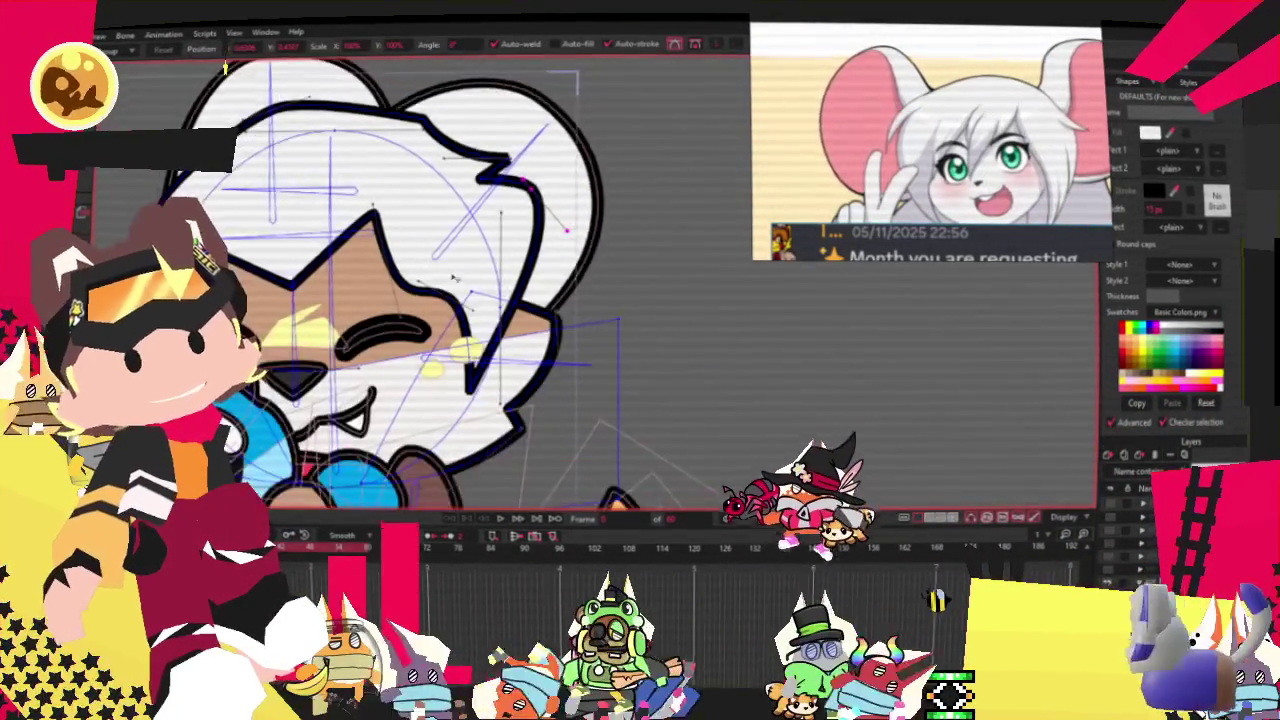
scroll(225, 67, up, 2)
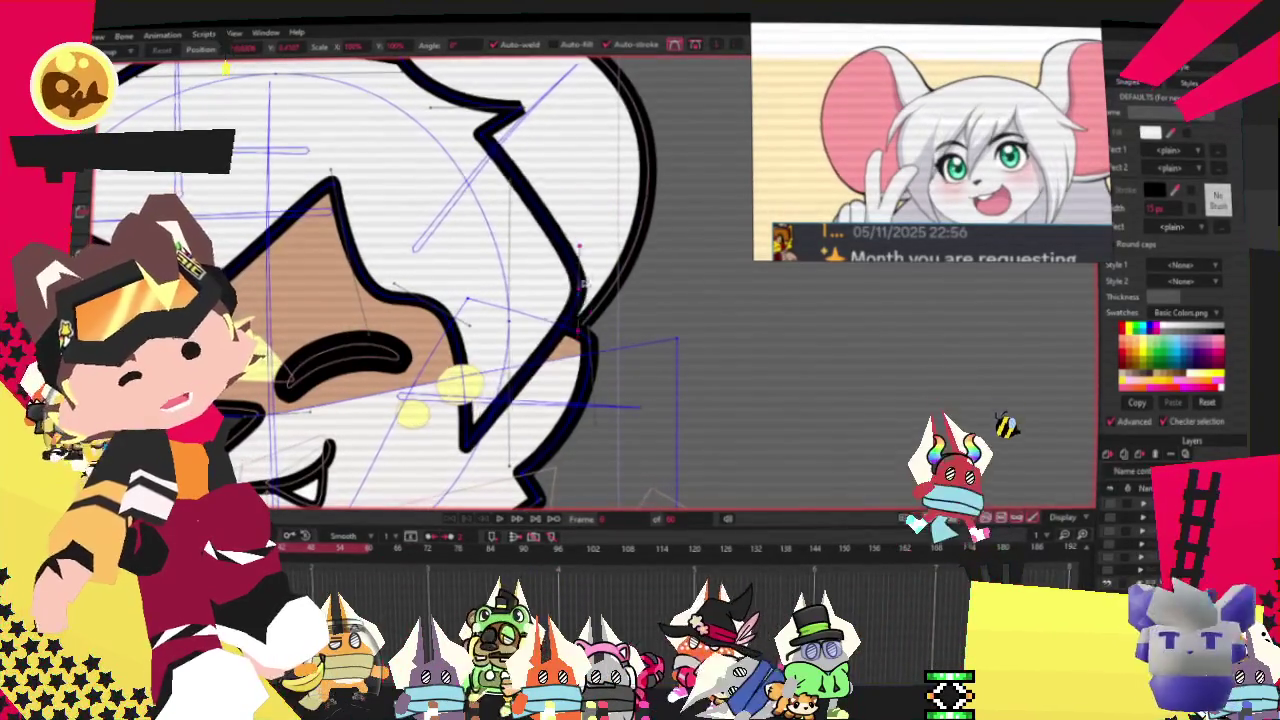
scroll(431, 160, down, 1)
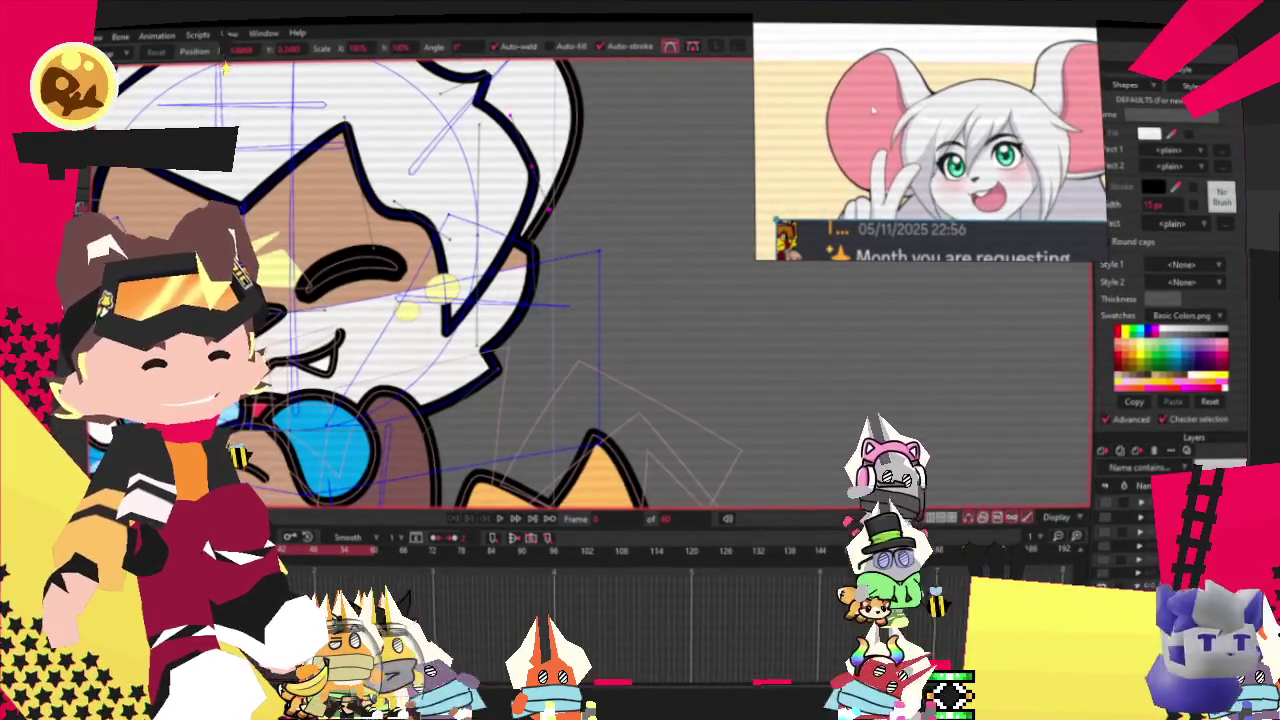
scroll(486, 229, up, 2)
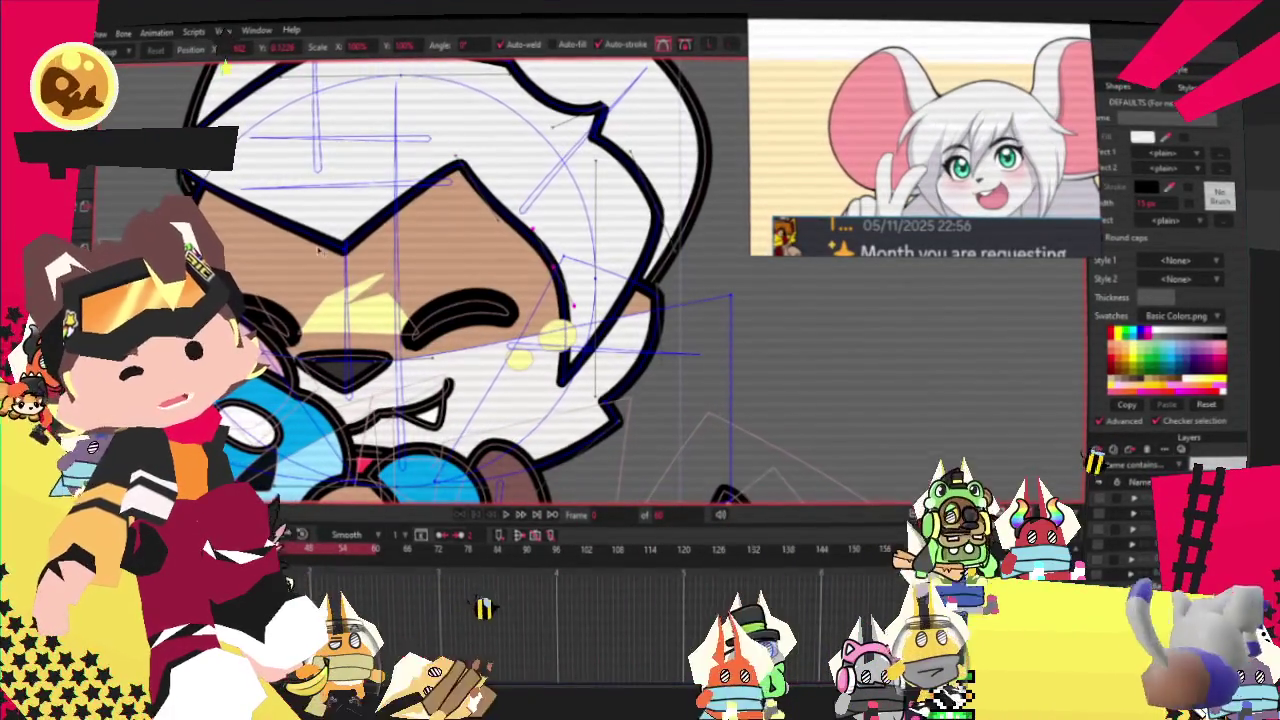
drag(376, 256, 390, 260)
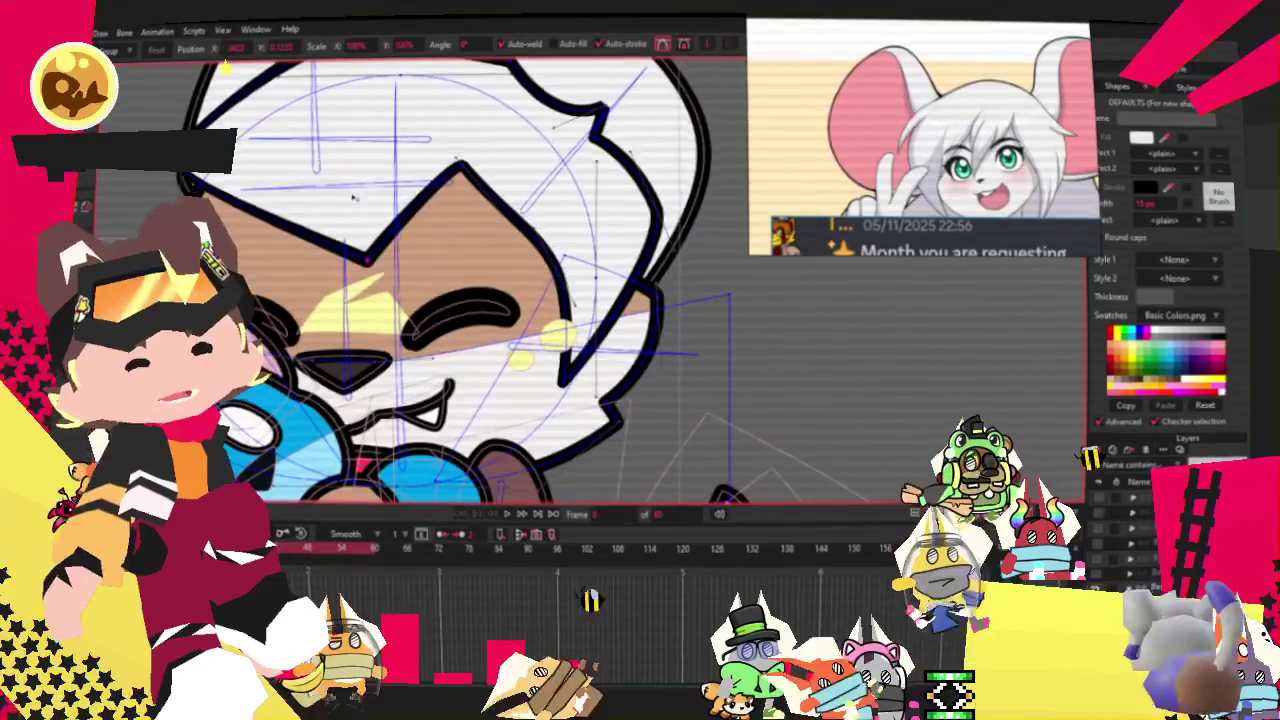
scroll(353, 198, up, 2)
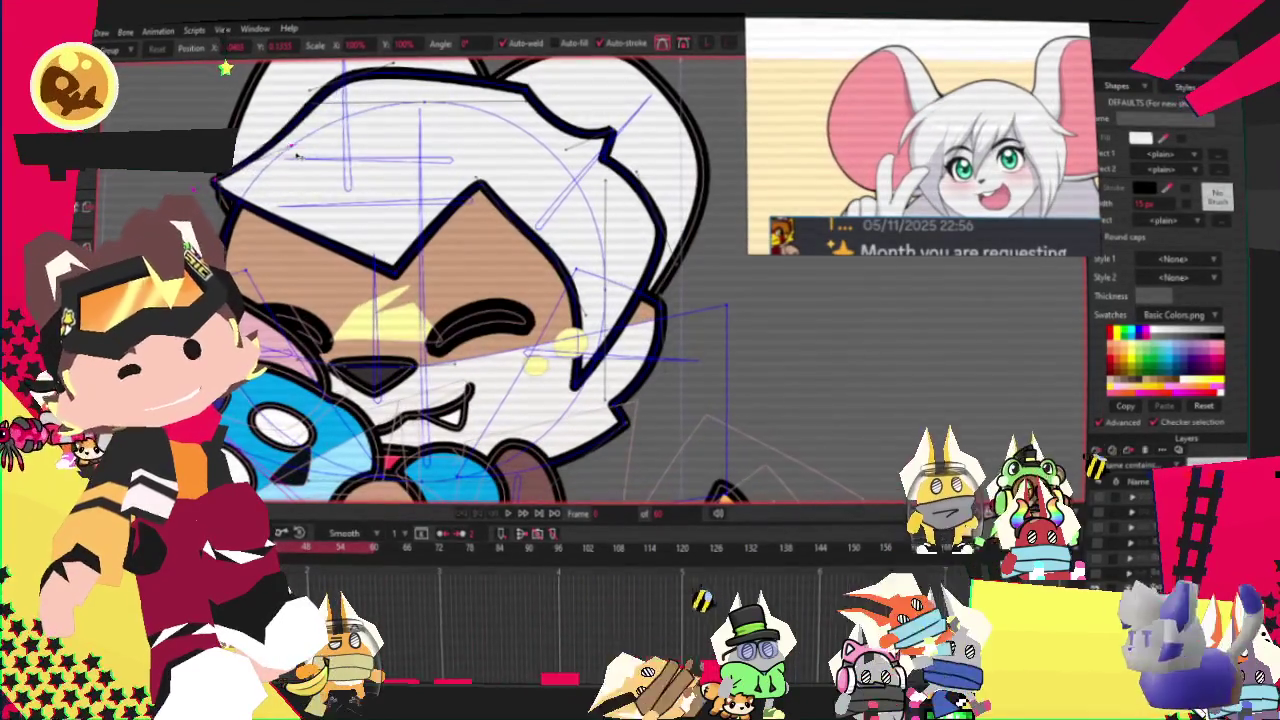
Move a fringe peak point right and down and shift a valley point right.
key(a)
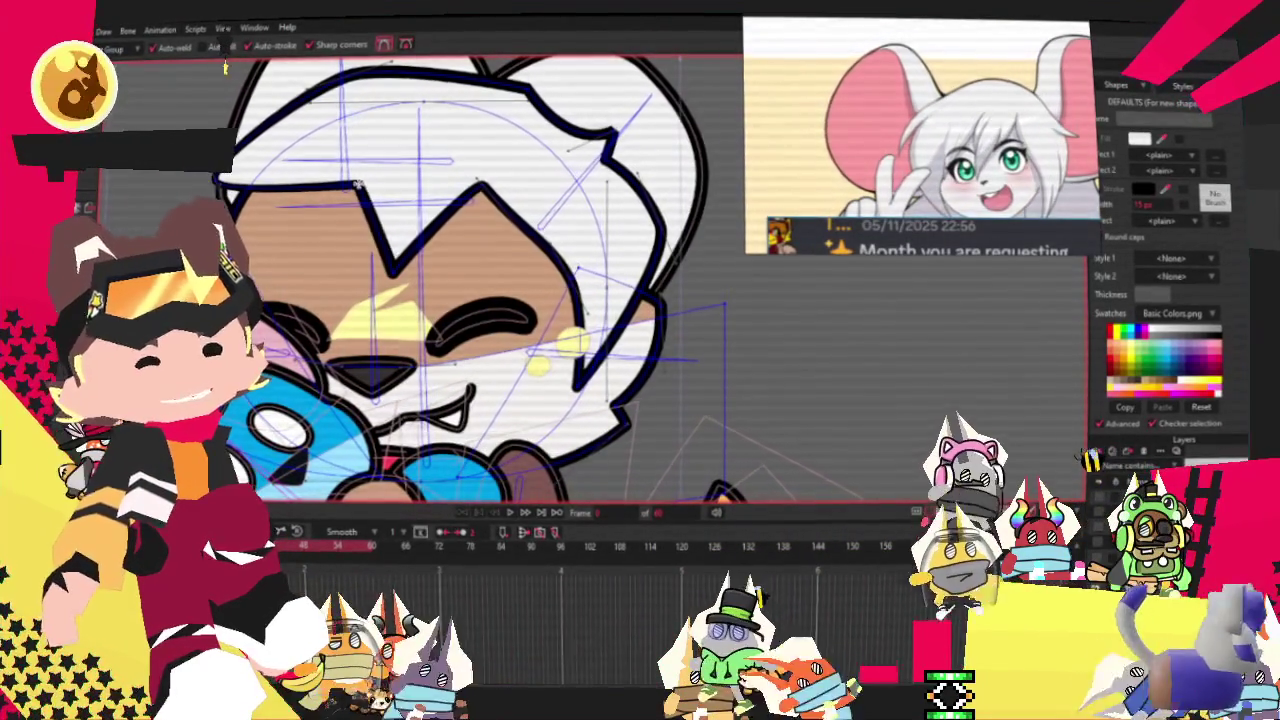
scroll(337, 272, up, 2)
key(c)
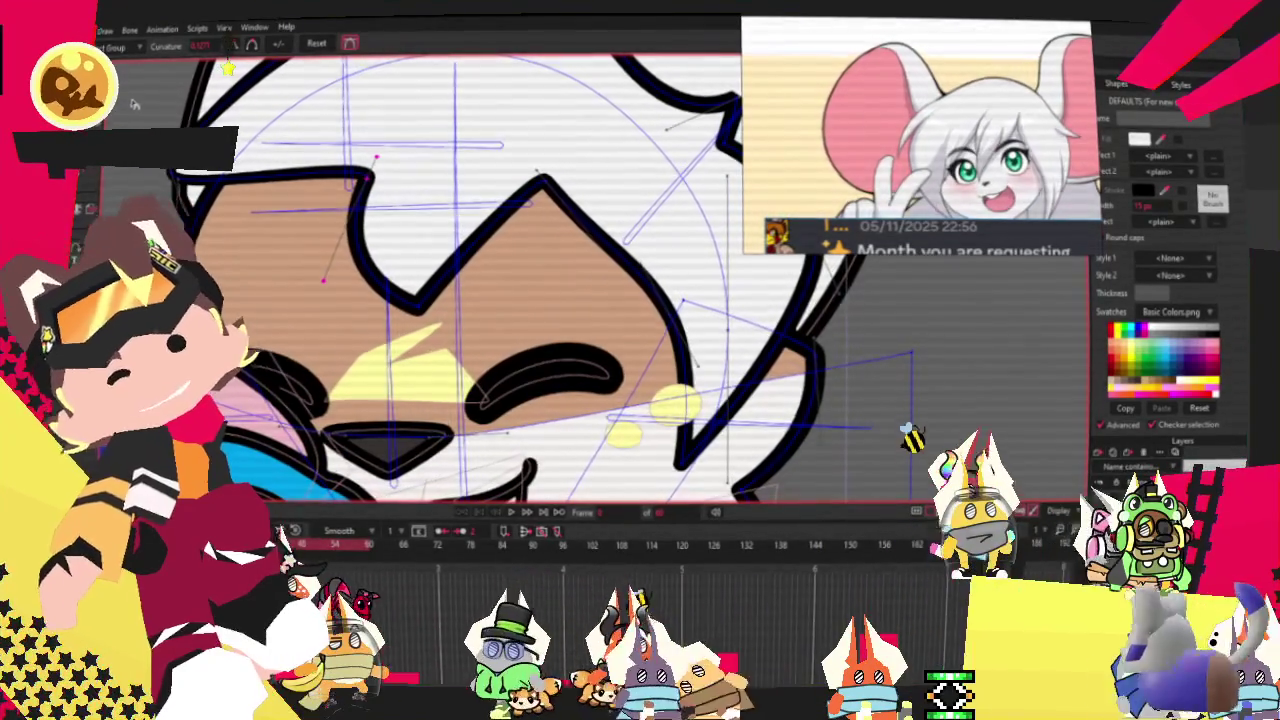
key(t)
scroll(480, 190, up, 1)
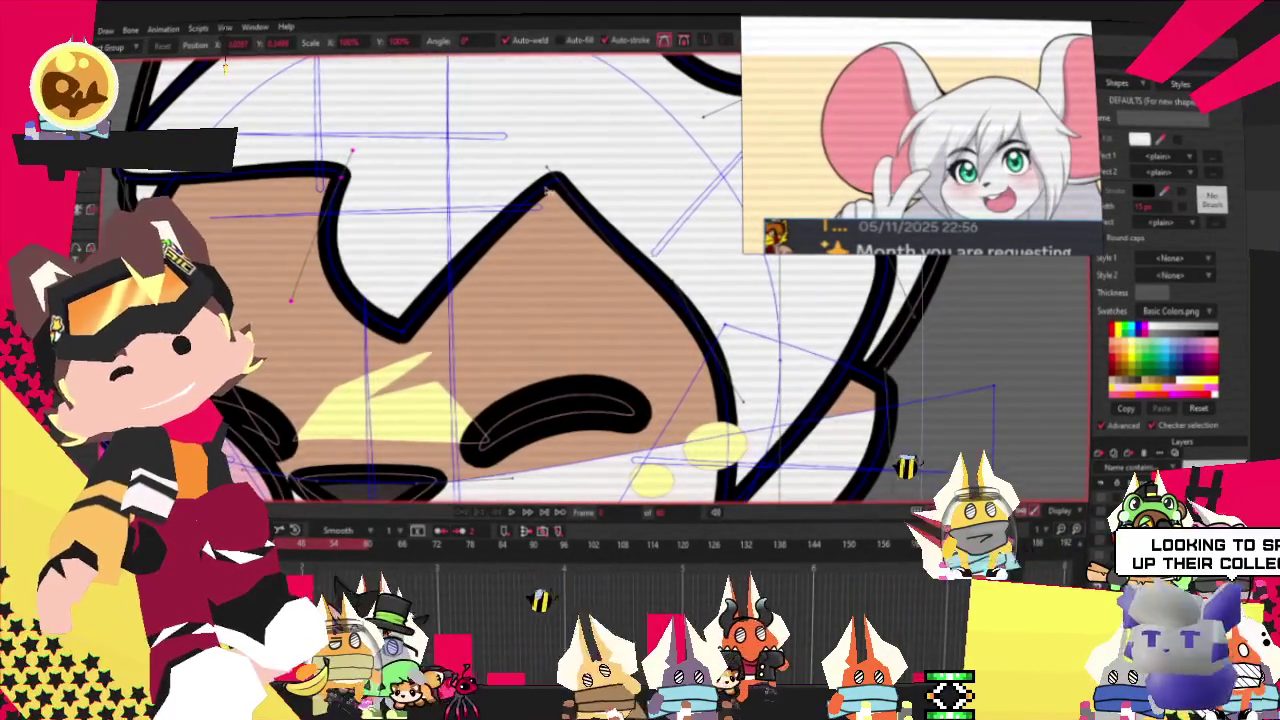
drag(547, 188, 590, 200)
drag(399, 326, 424, 330)
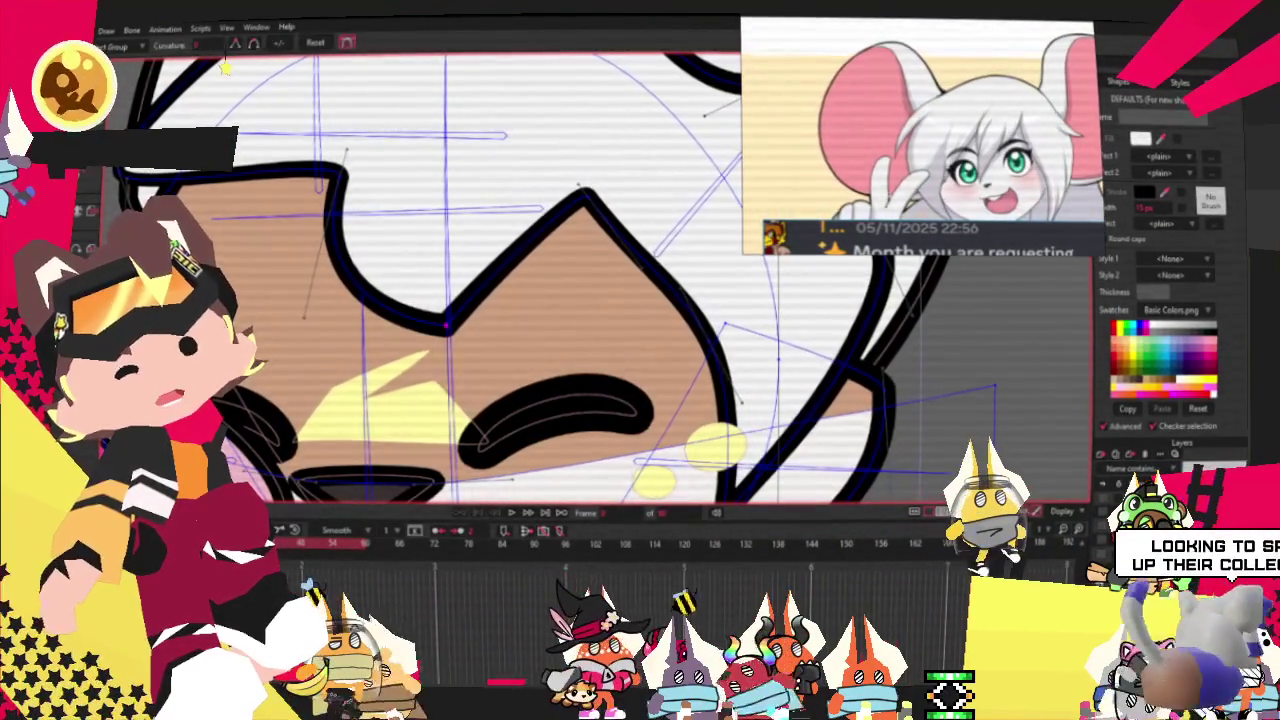
mouse_move(445, 325)
mouse_down()
mouse_move(435, 332)
mouse_move(445, 322)
mouse_up()
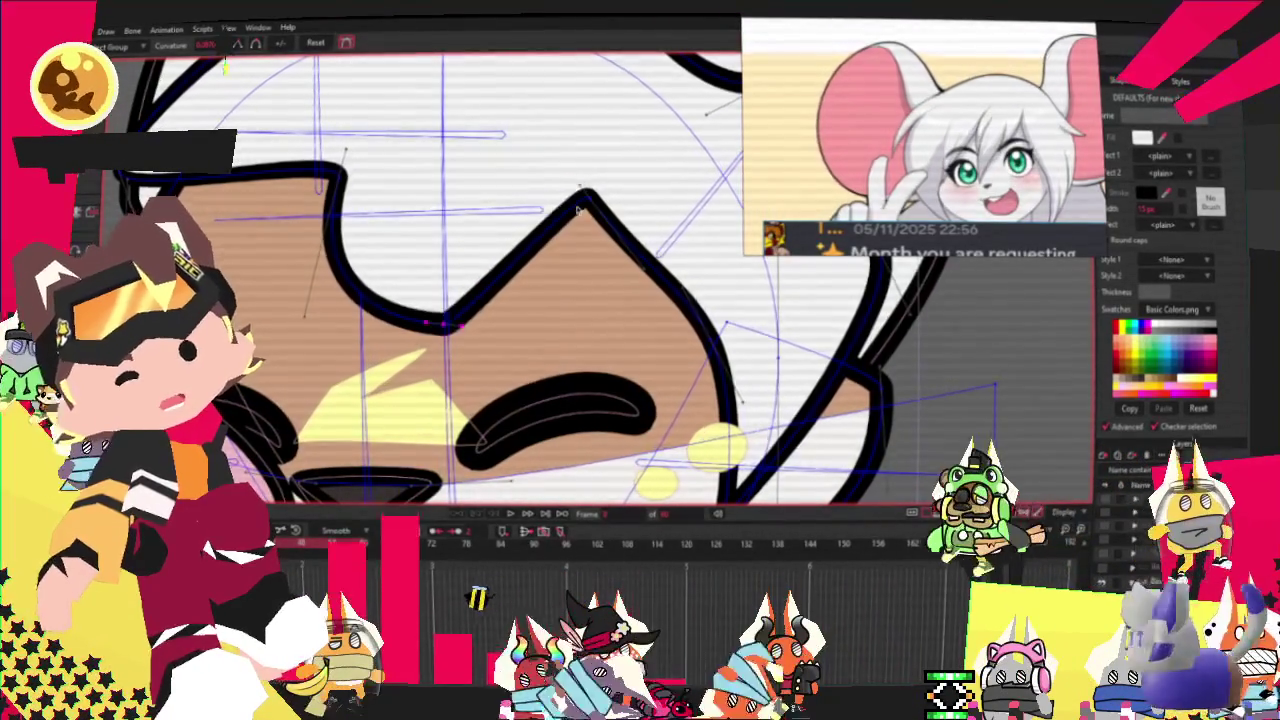
scroll(478, 190, down, 3)
scroll(478, 190, up, 1)
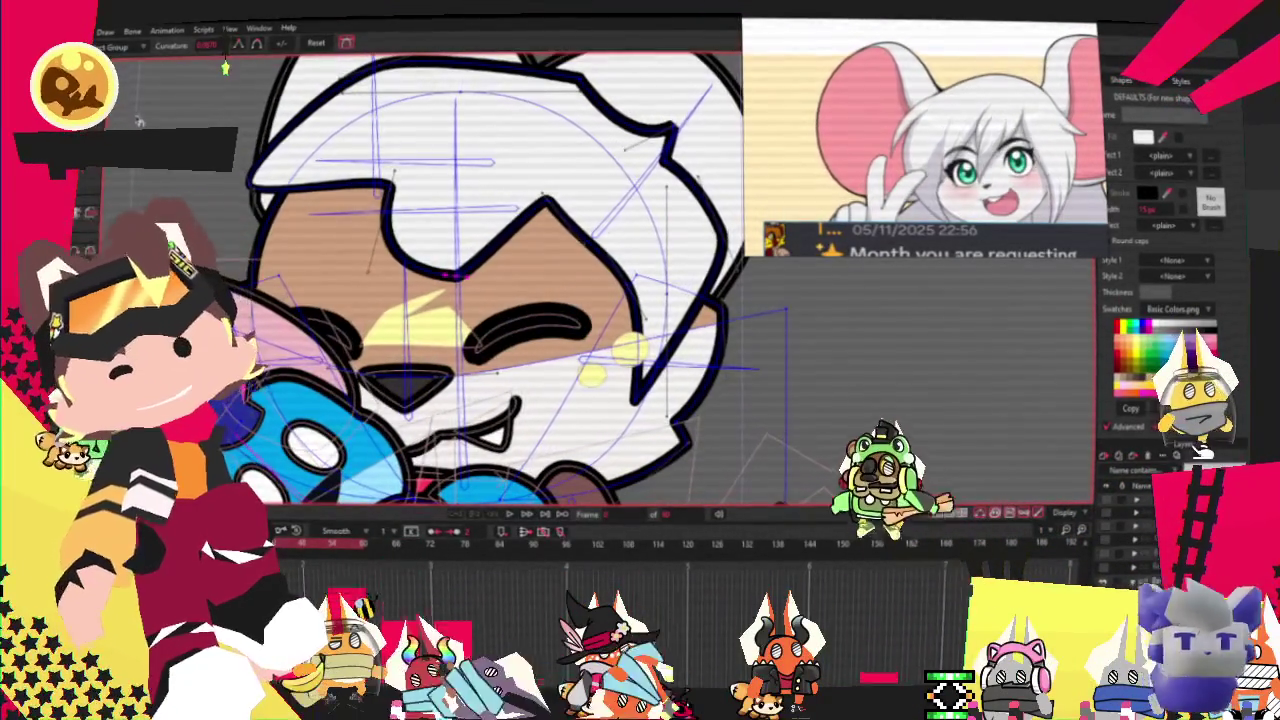
Switch through Add Point and Curvature to the Freehand drawing tool.
key(a)
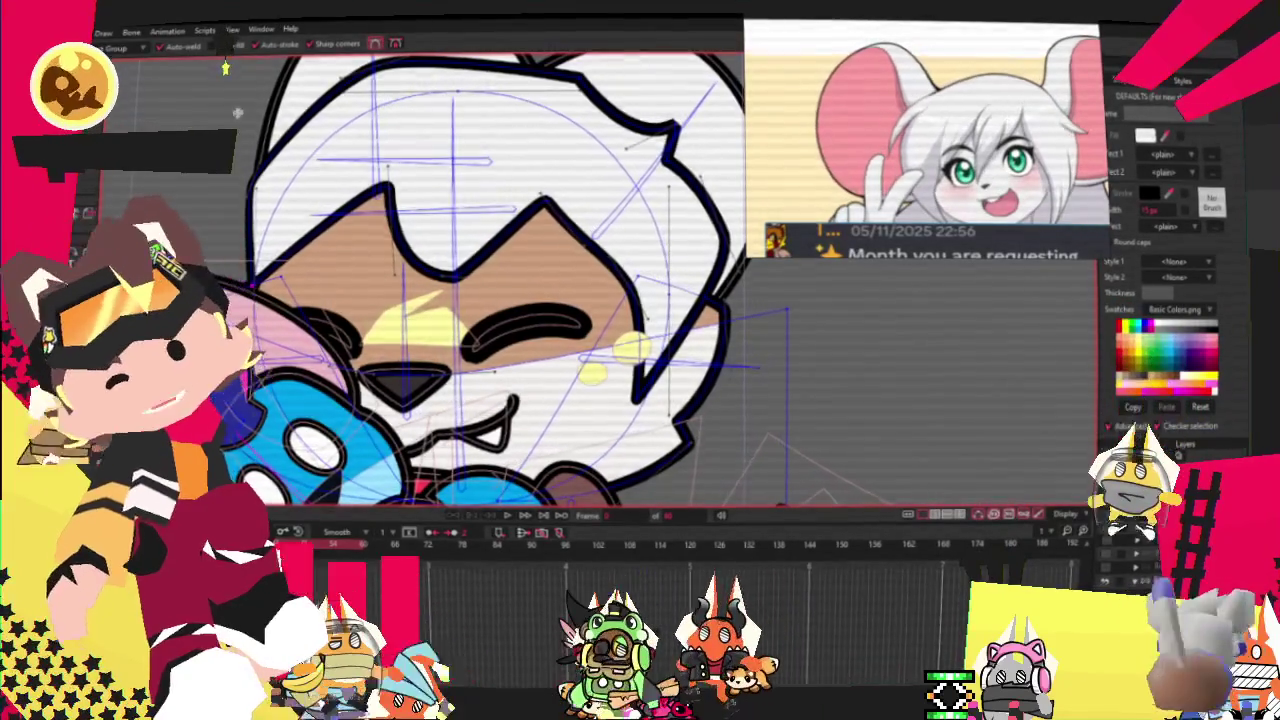
scroll(276, 158, up, 2)
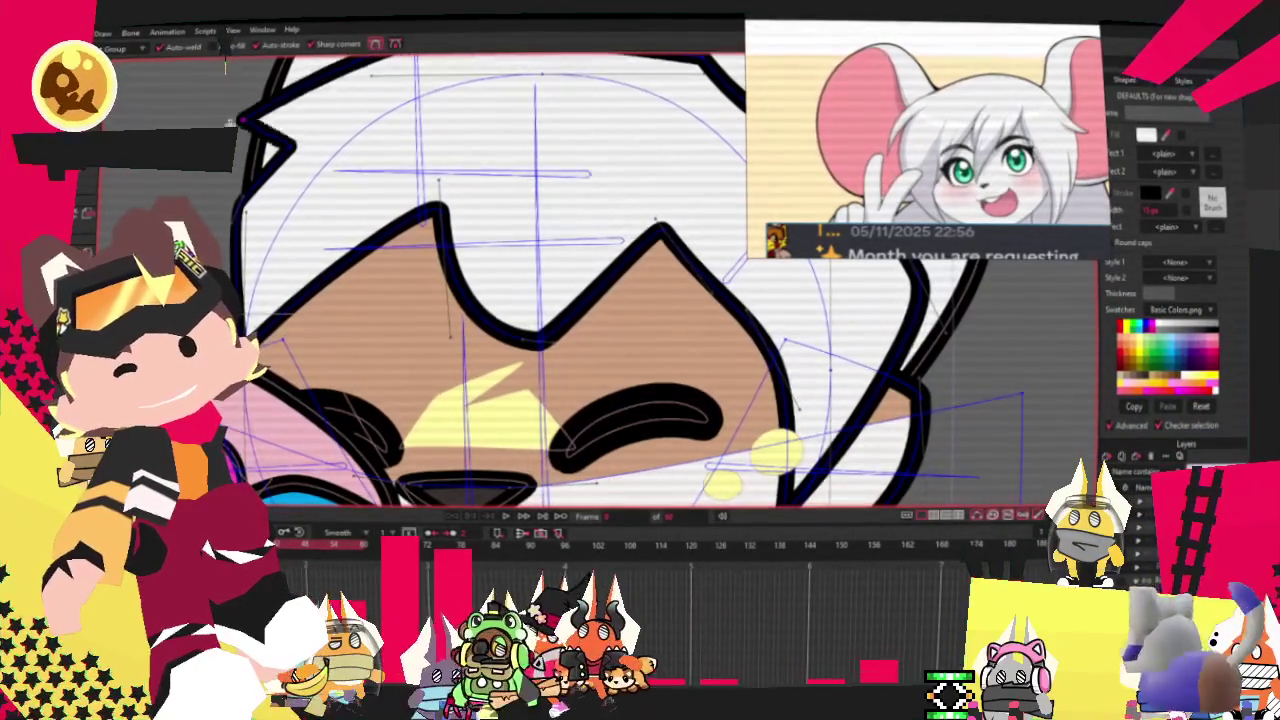
key(c)
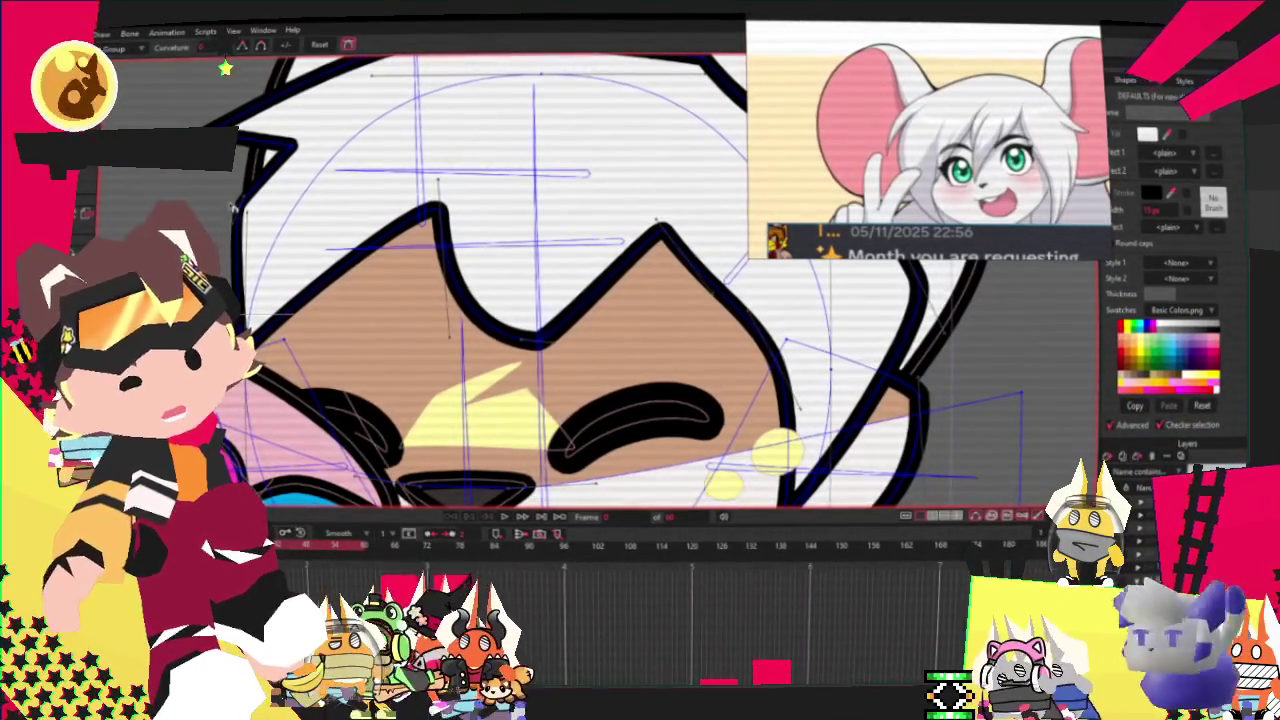
key(w)
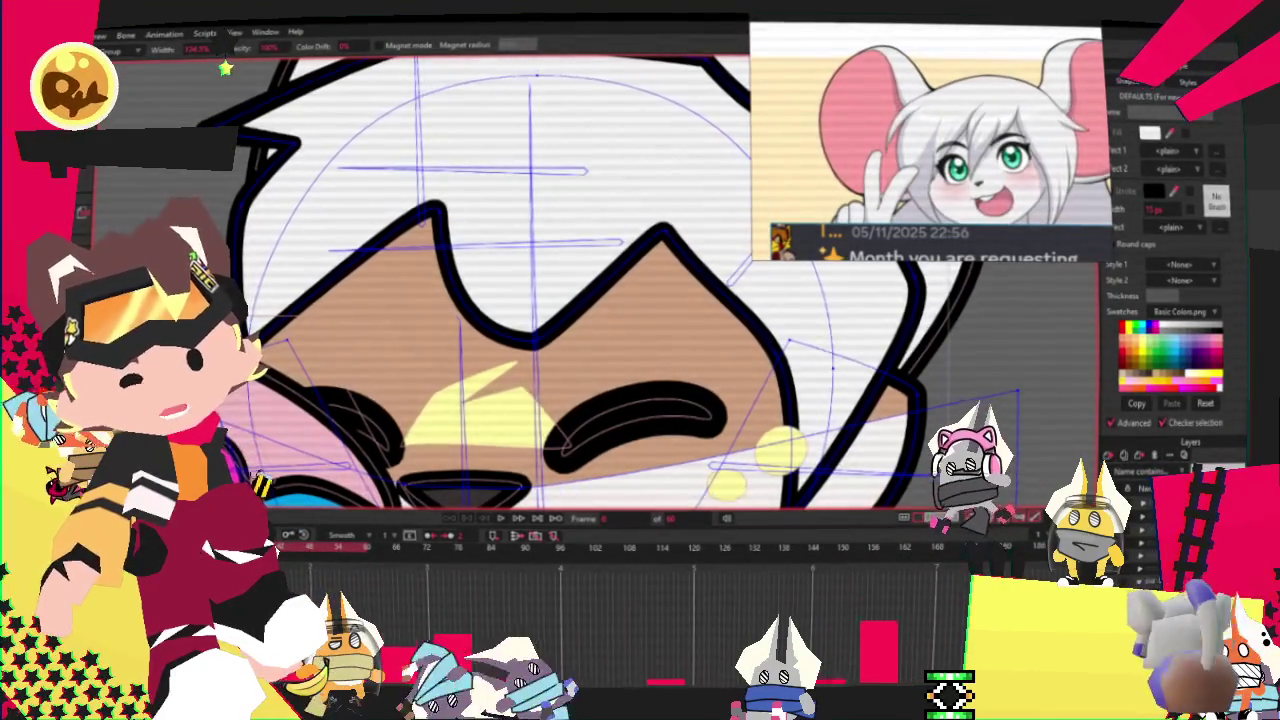
Lower the top hair curve slightly and raise the ear outline so it bulges upward.
scroll(234, 187, down, 3)
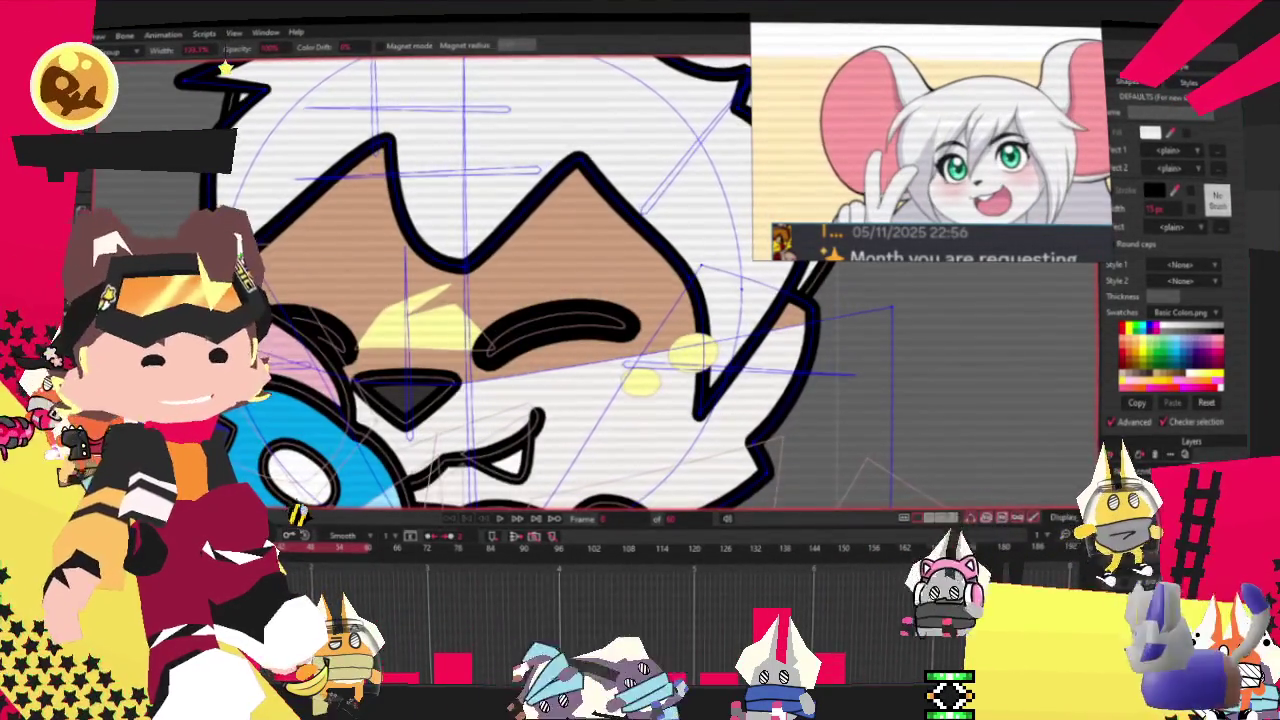
scroll(226, 68, down, 3)
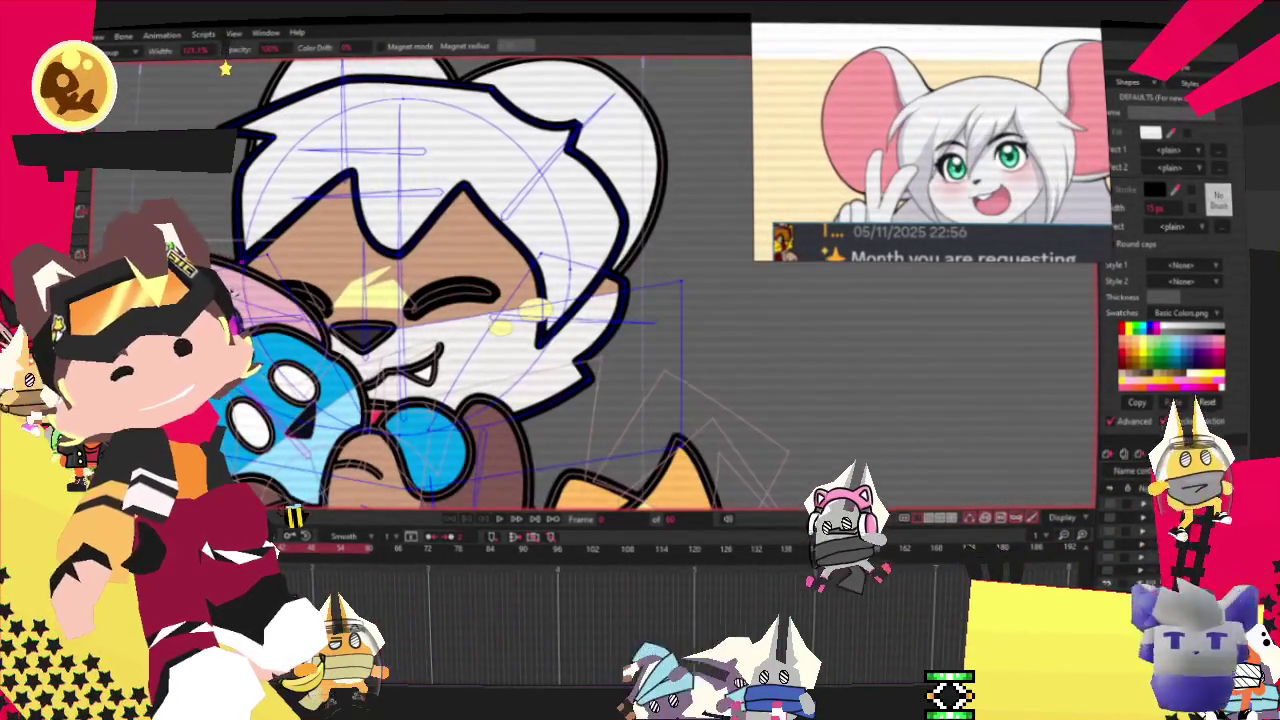
scroll(226, 68, up, 2)
key(t)
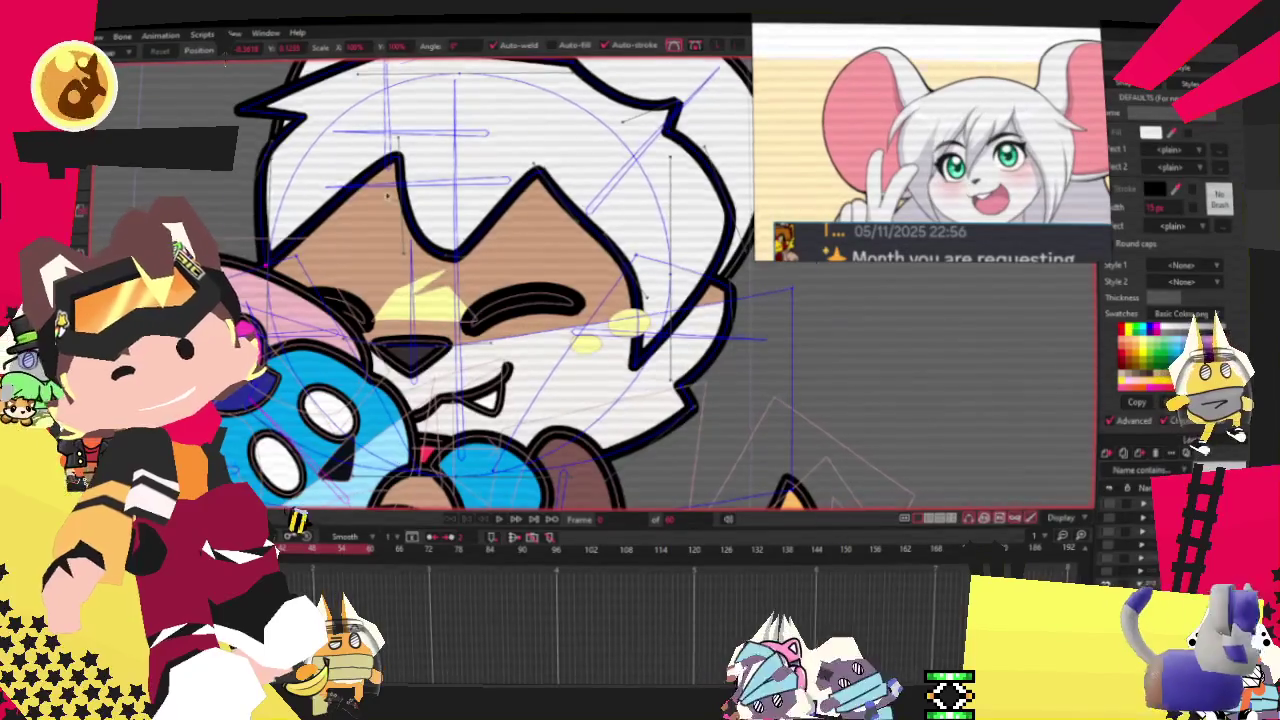
scroll(226, 68, up, 1)
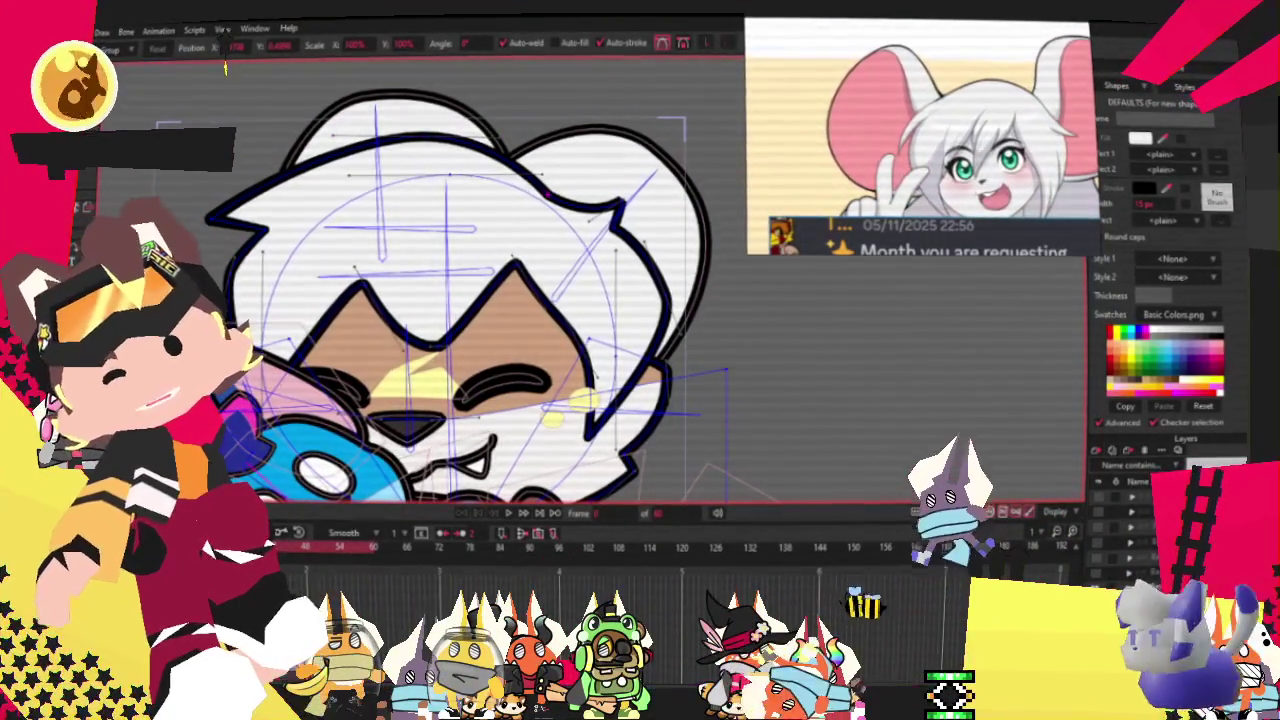
key(c)
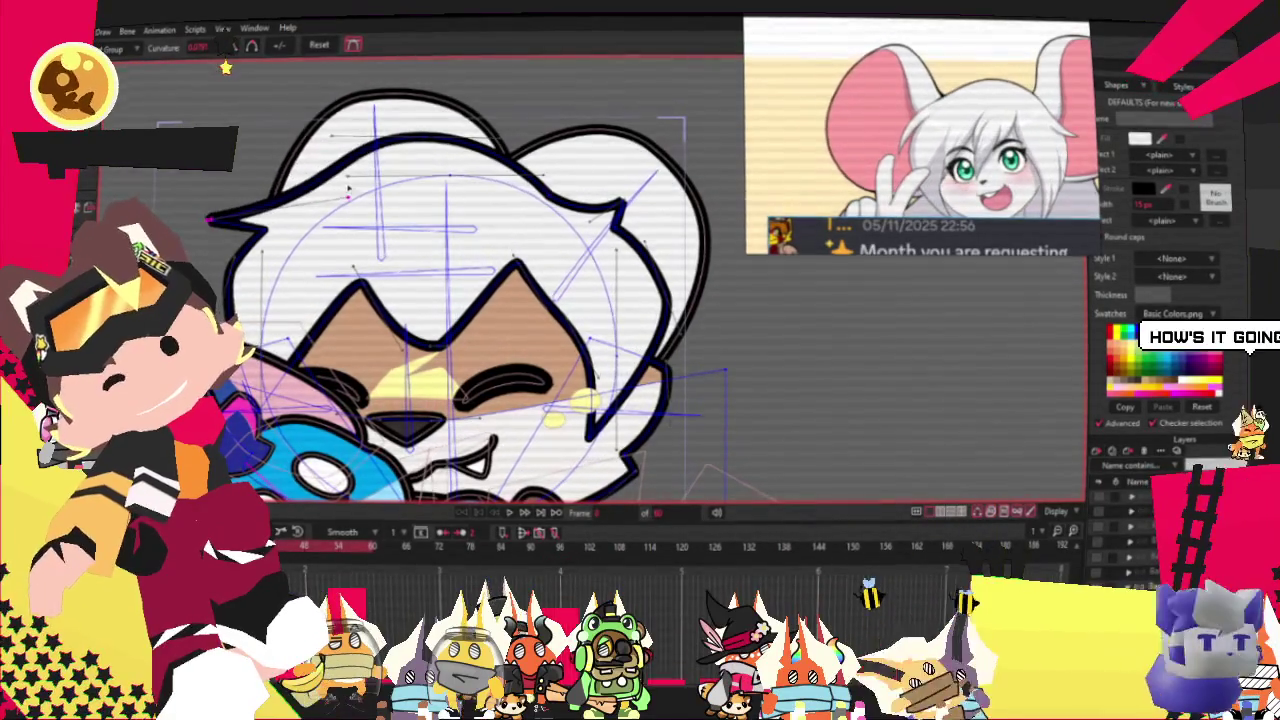
scroll(254, 176, up, 2)
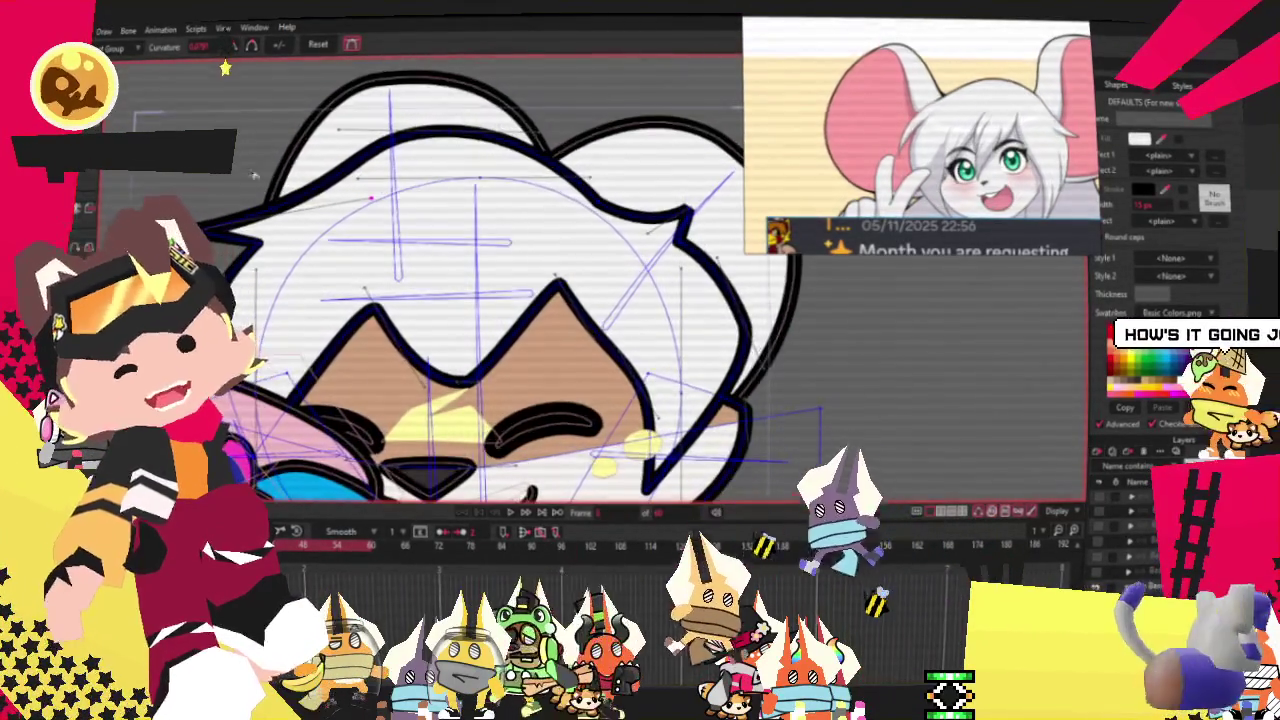
key(t)
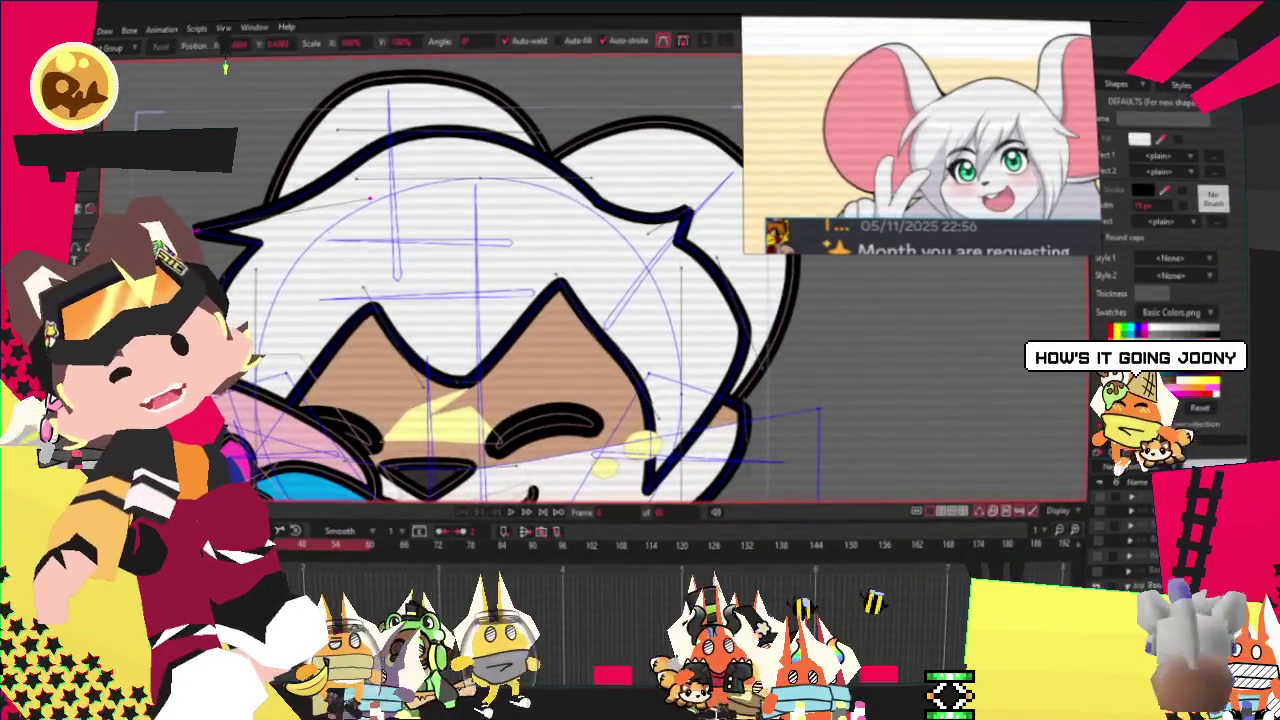
scroll(225, 68, up, 1)
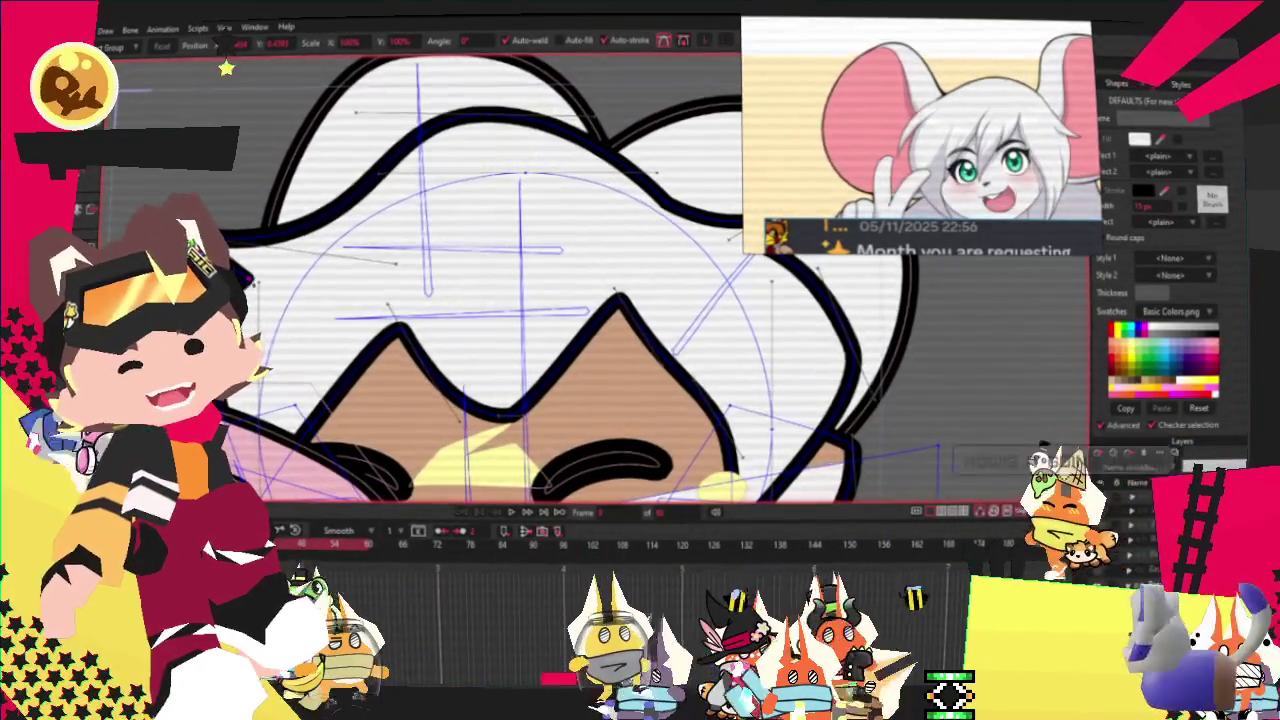
drag(465, 113, 465, 122)
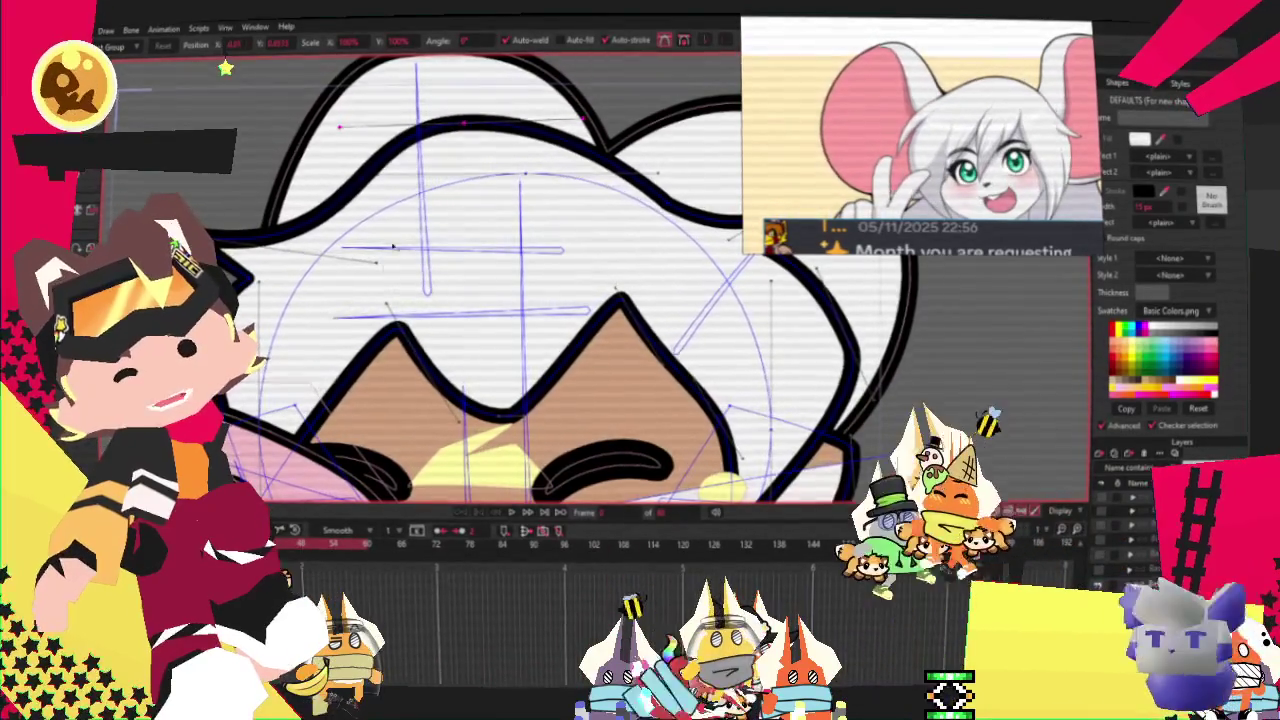
scroll(568, 163, up, 1)
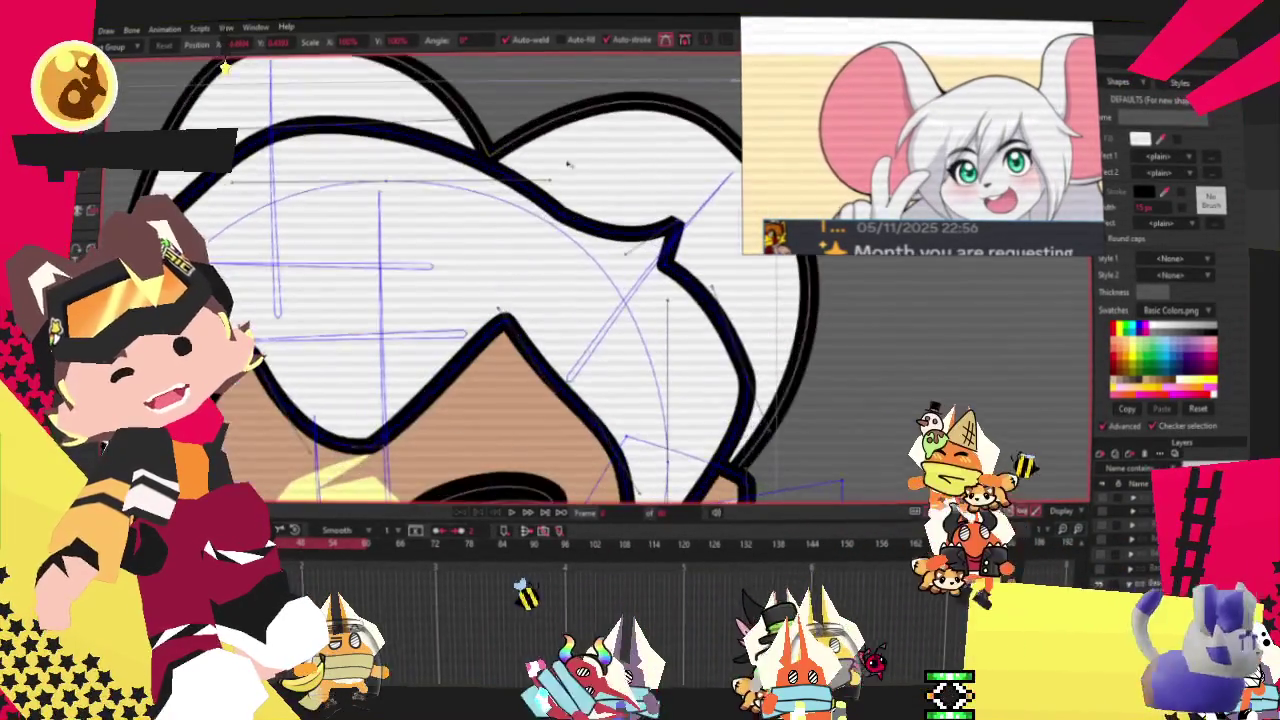
drag(568, 215, 594, 92)
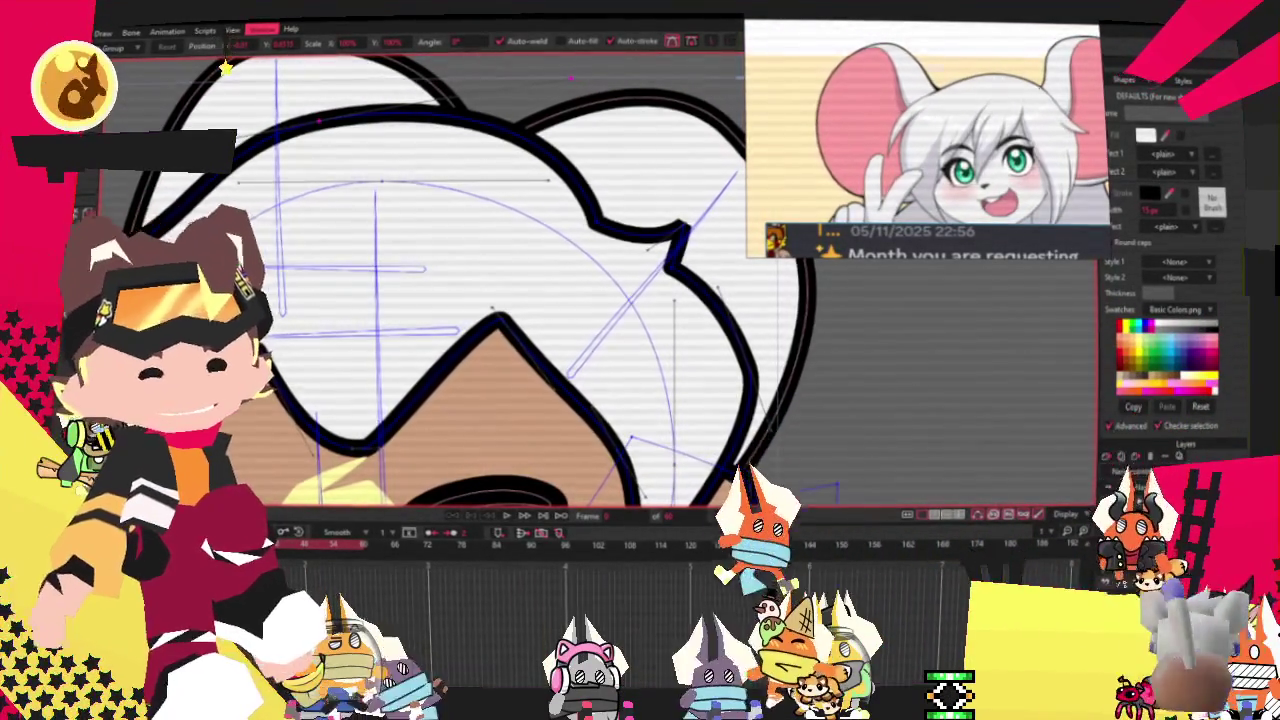
Drag an outline point to reshape the hair notch on the right.
mouse_move(600, 224)
mouse_down()
mouse_move(605, 236)
mouse_move(577, 227)
mouse_up()
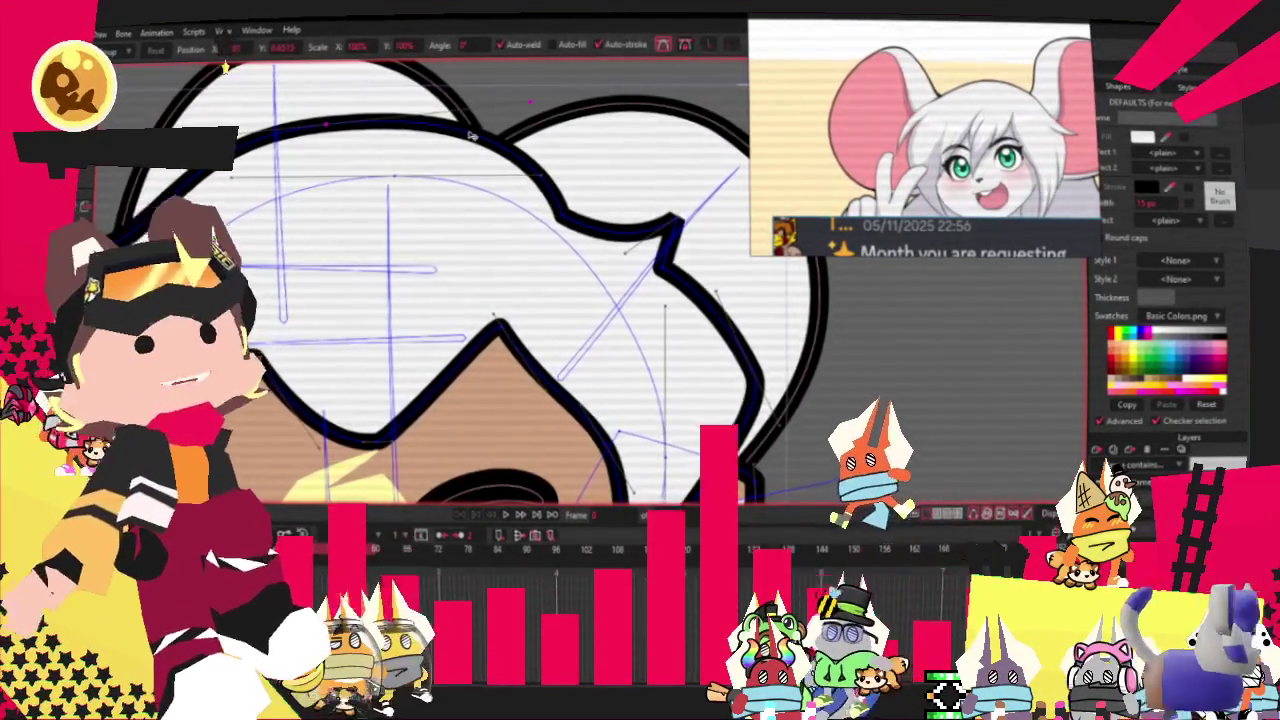
scroll(511, 268, down, 2)
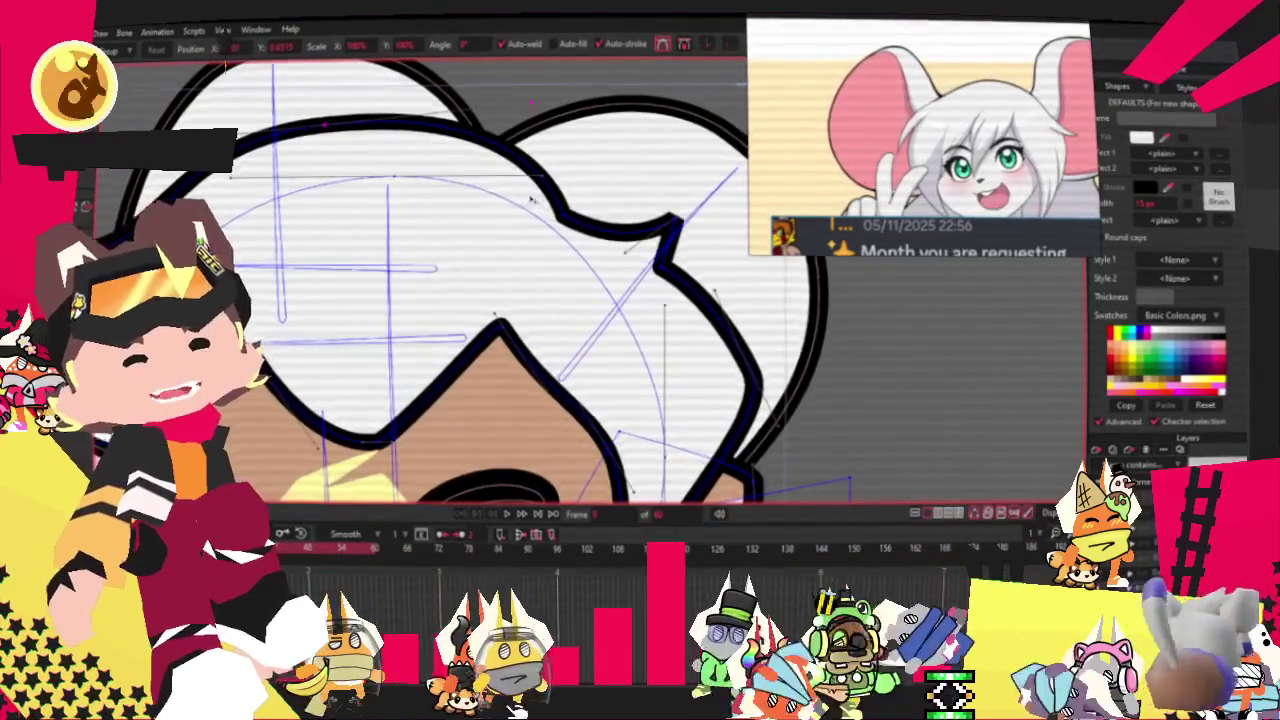
scroll(516, 252, down, 2)
scroll(521, 238, up, 2)
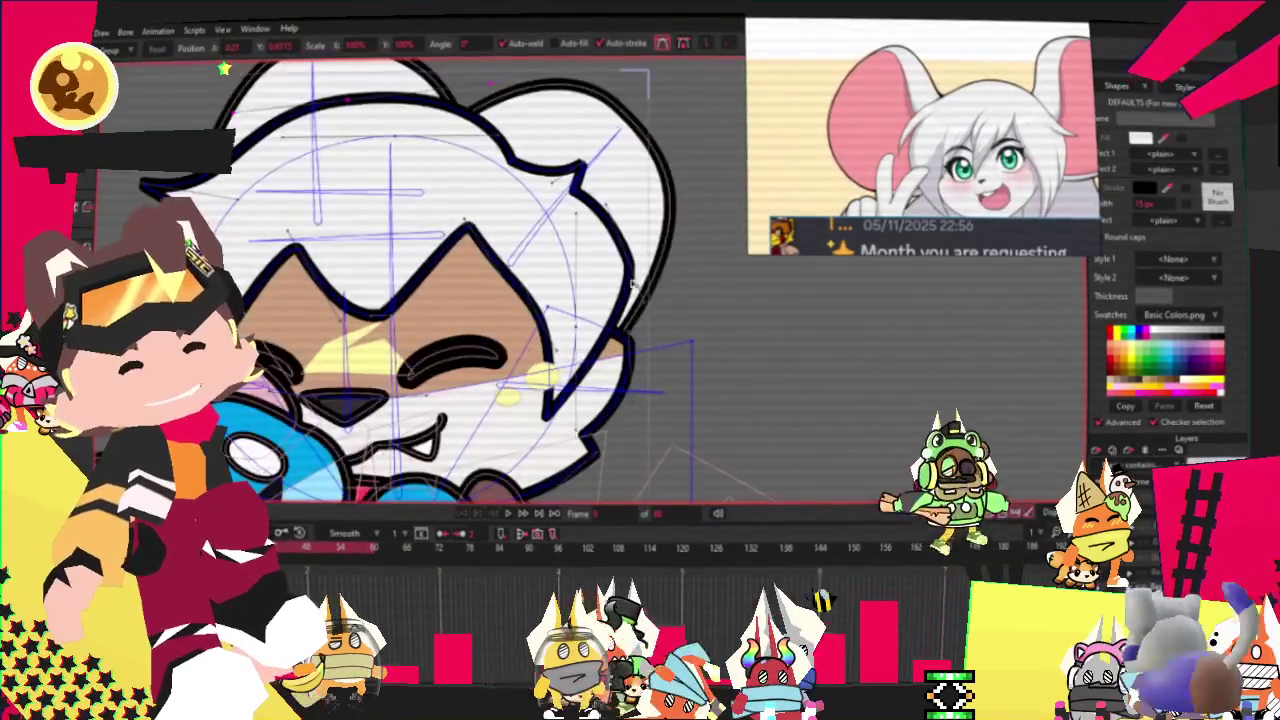
scroll(600, 252, up, 2)
scroll(614, 258, up, 2)
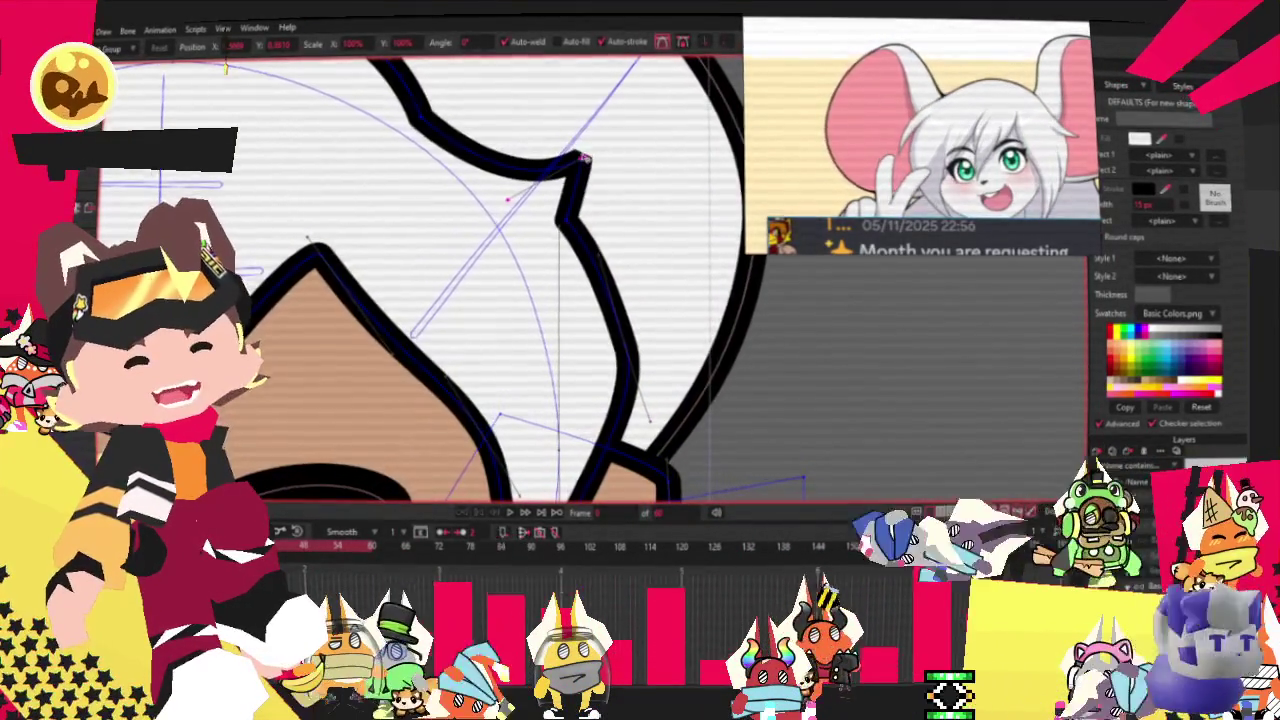
Reshape the upper hair outline, then select points along the lower hair outline.
drag(588, 165, 527, 175)
scroll(527, 177, down, 3)
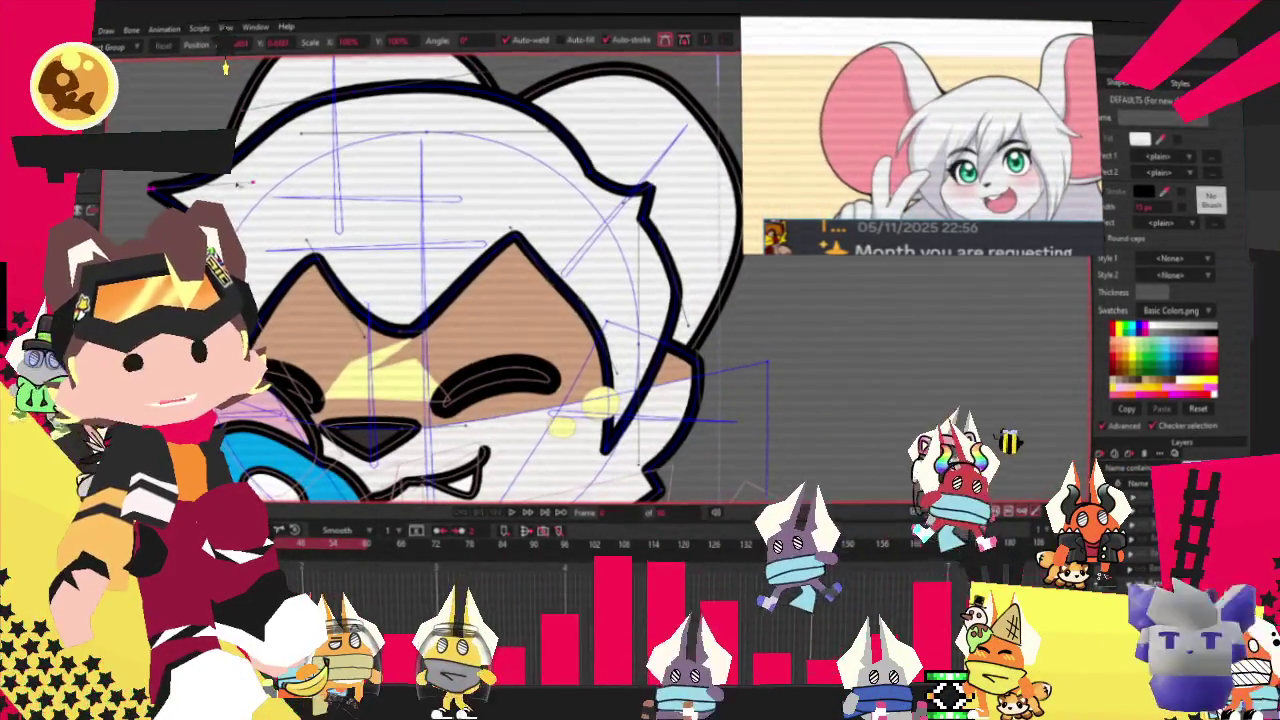
scroll(225, 68, up, 1)
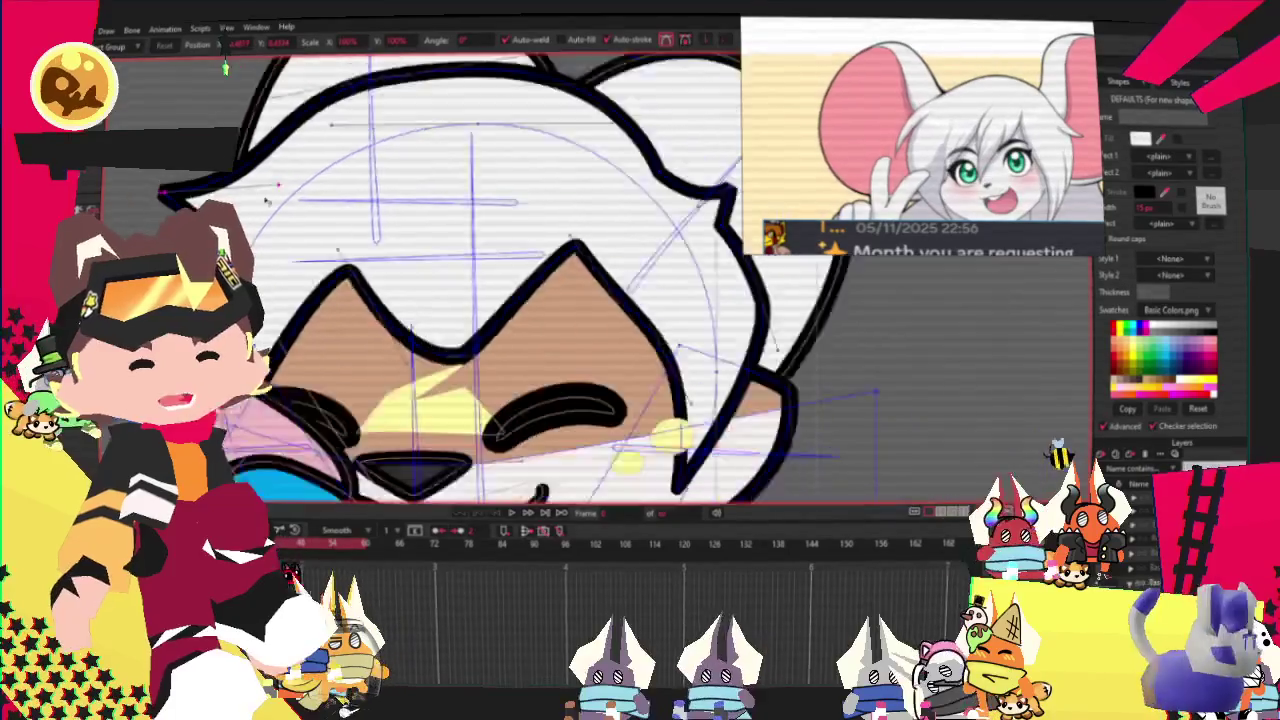
scroll(265, 200, down, 5)
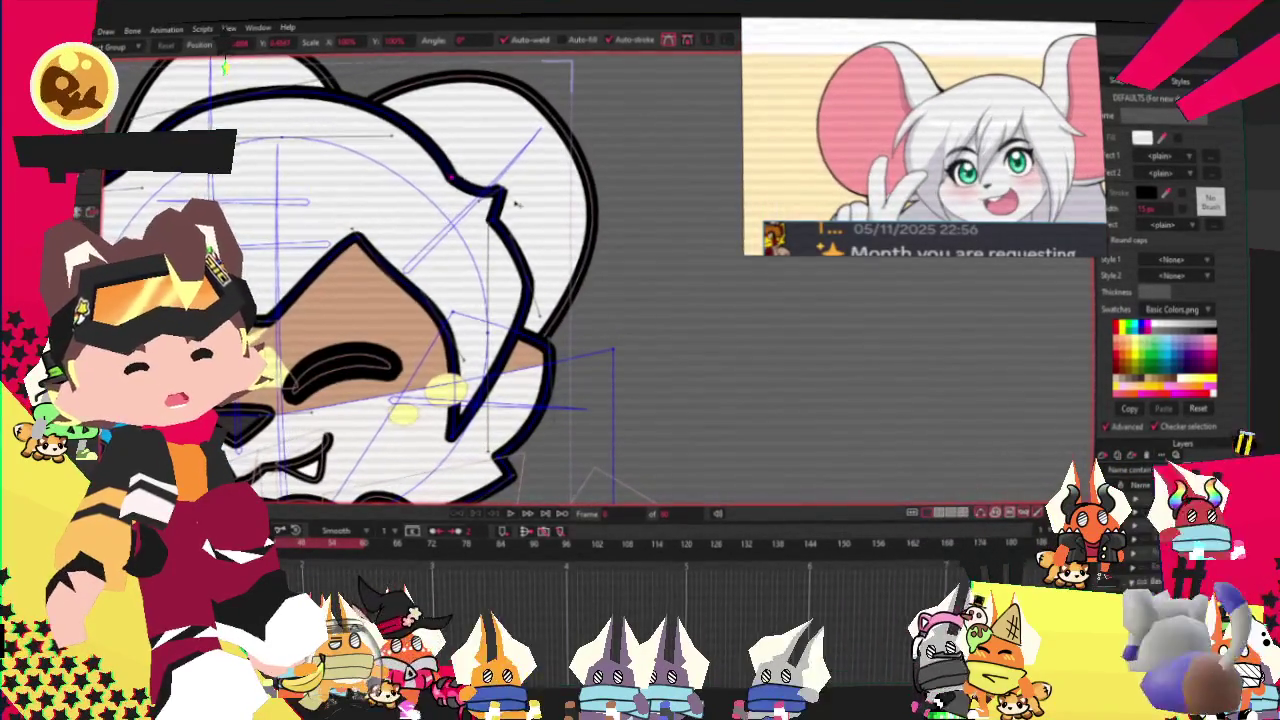
click(515, 253)
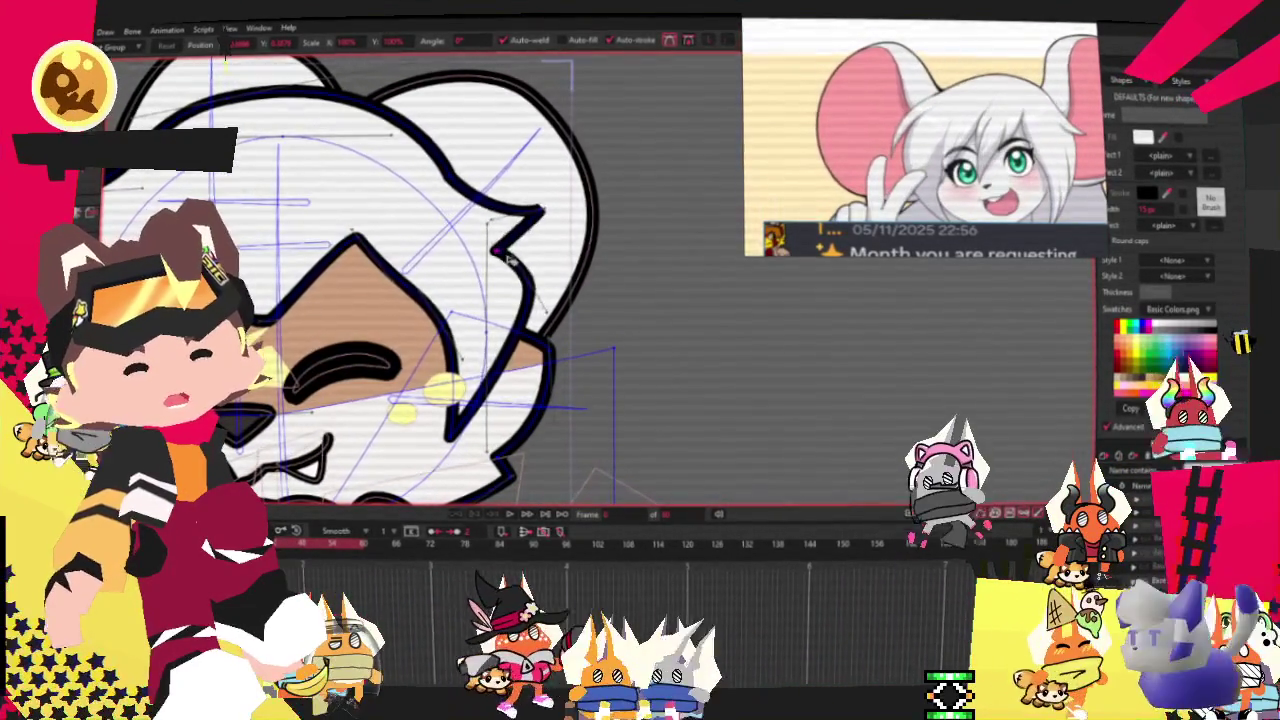
click(567, 357)
scroll(575, 369, down, 5)
scroll(420, 300, up, 4)
scroll(420, 300, up, 2)
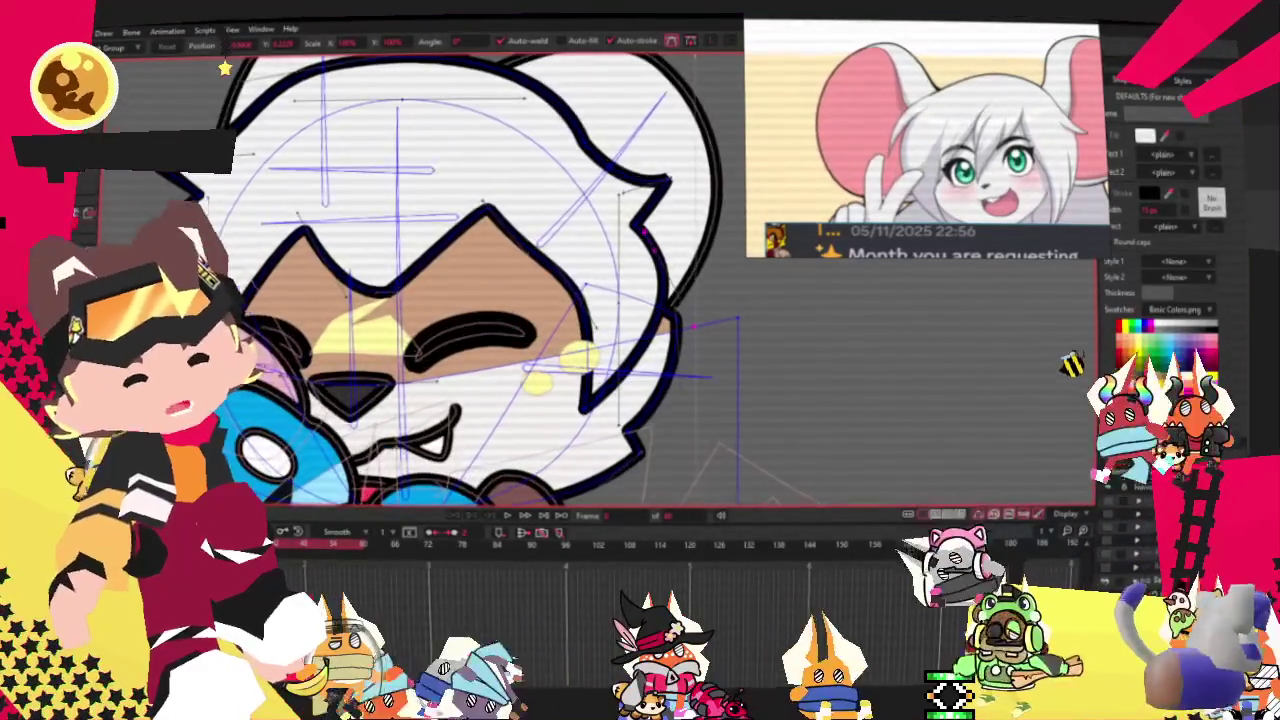
scroll(457, 291, up, 1)
scroll(457, 291, up, 1)
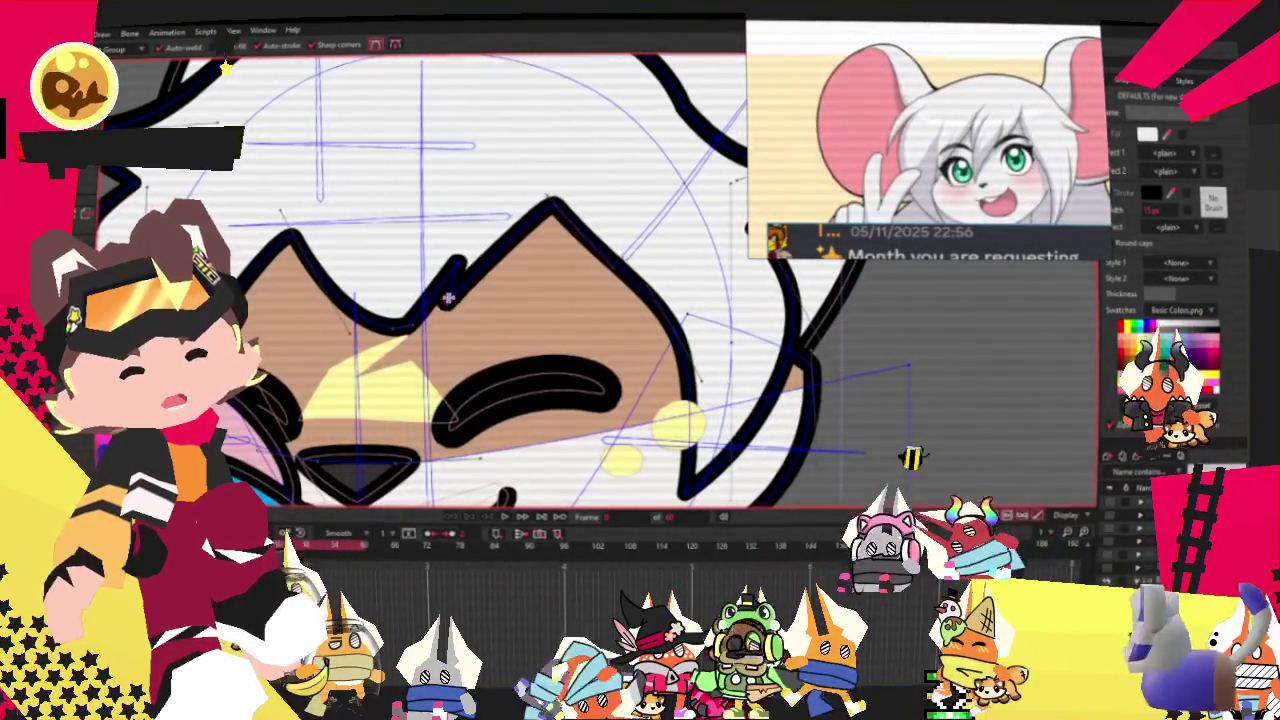
Adjust curvature on the fringe outline so the leftmost spike rises taller and sharper.
scroll(456, 289, up, 2)
key(c)
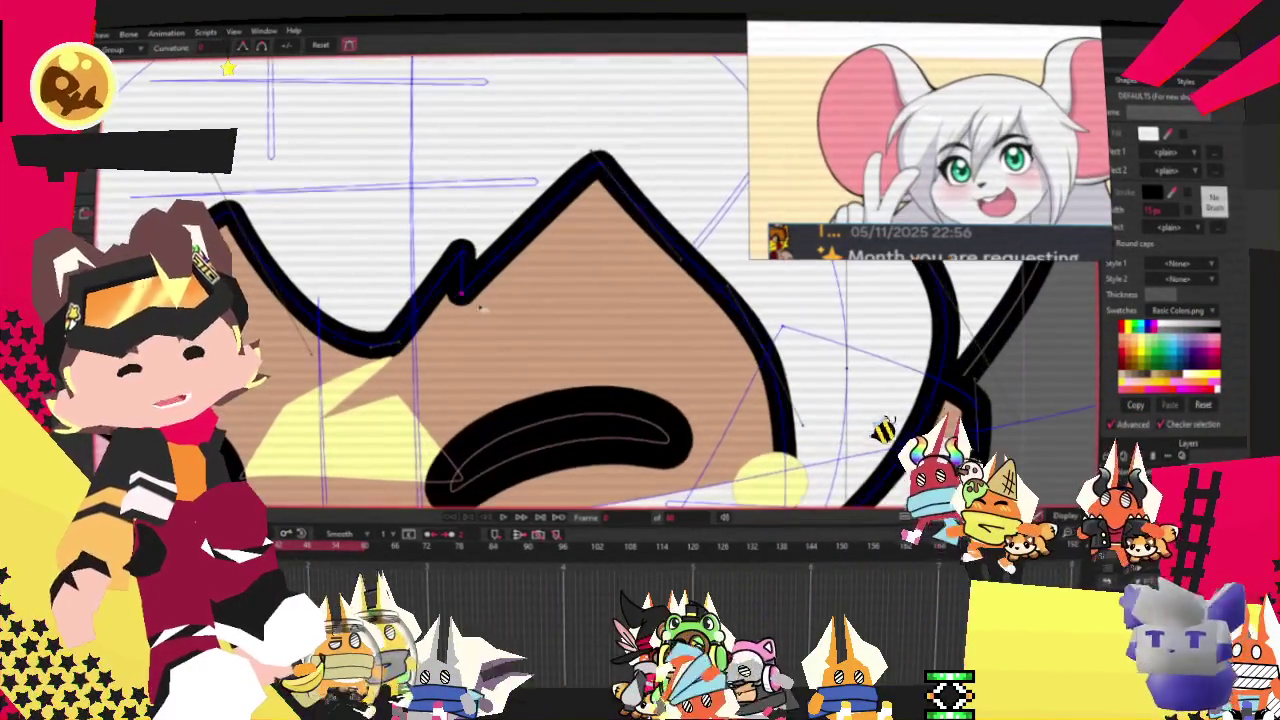
click(596, 155)
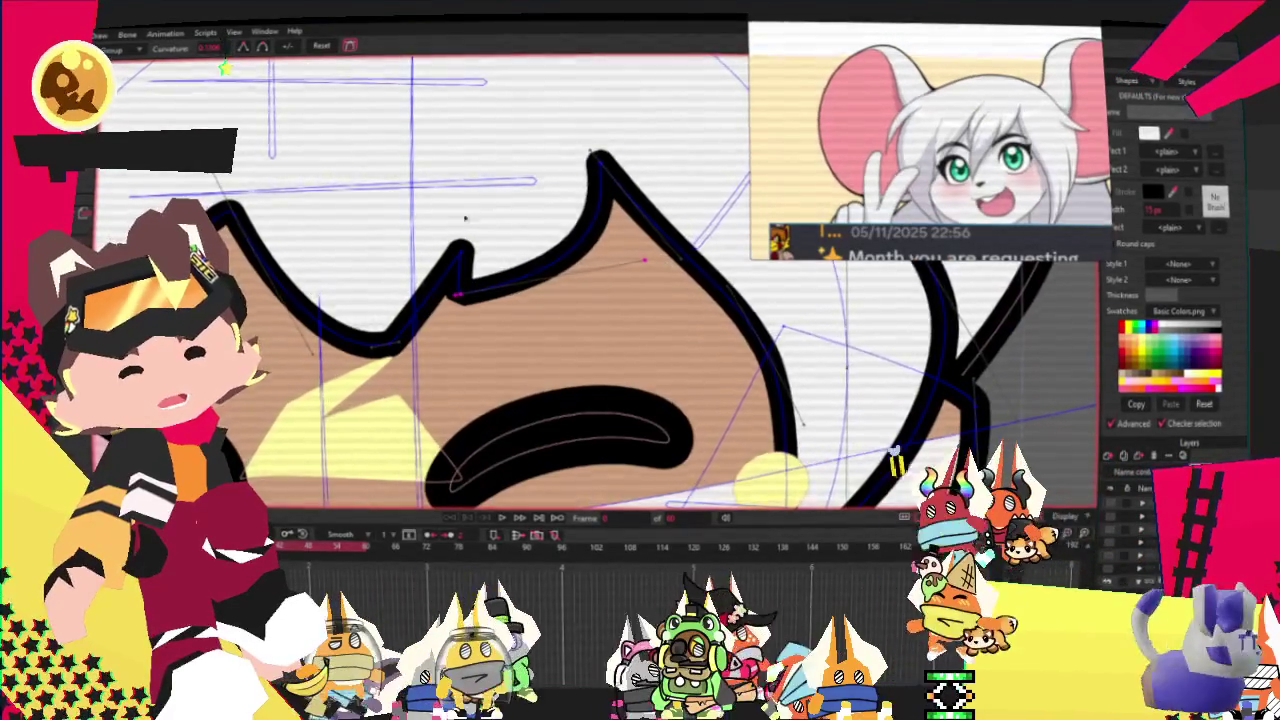
scroll(790, 160, down, 1)
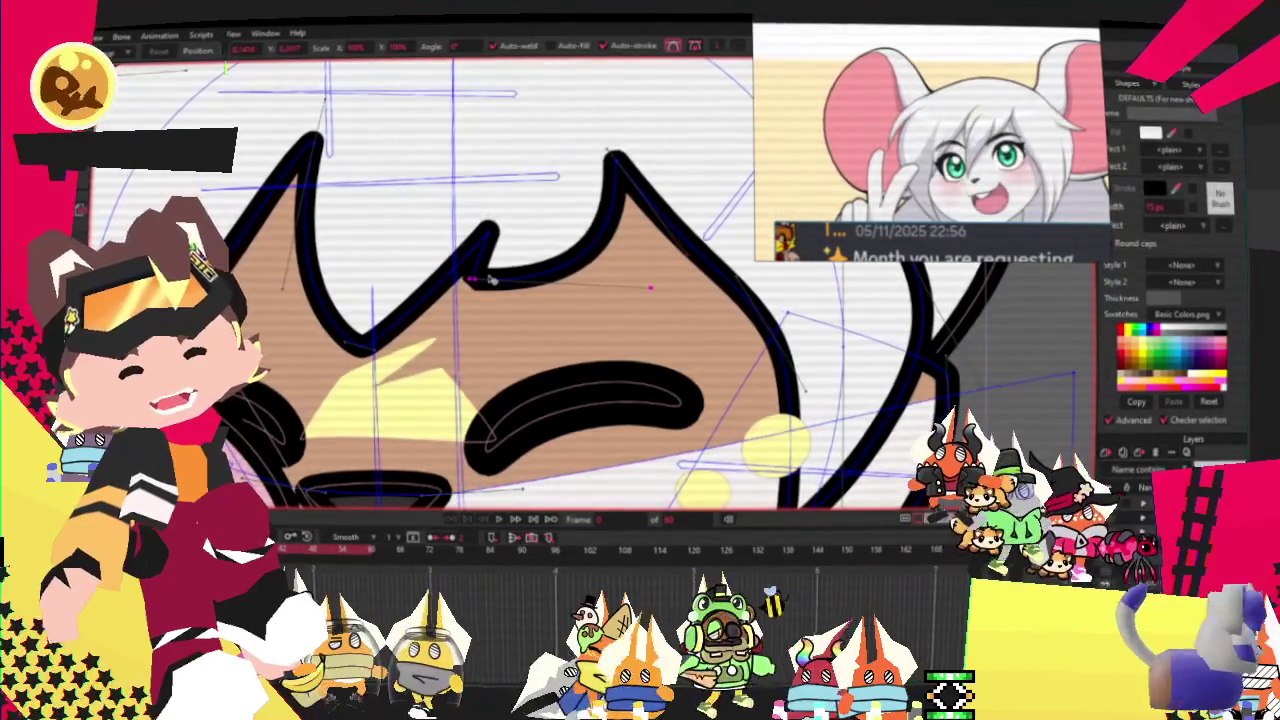
scroll(490, 279, down, 2)
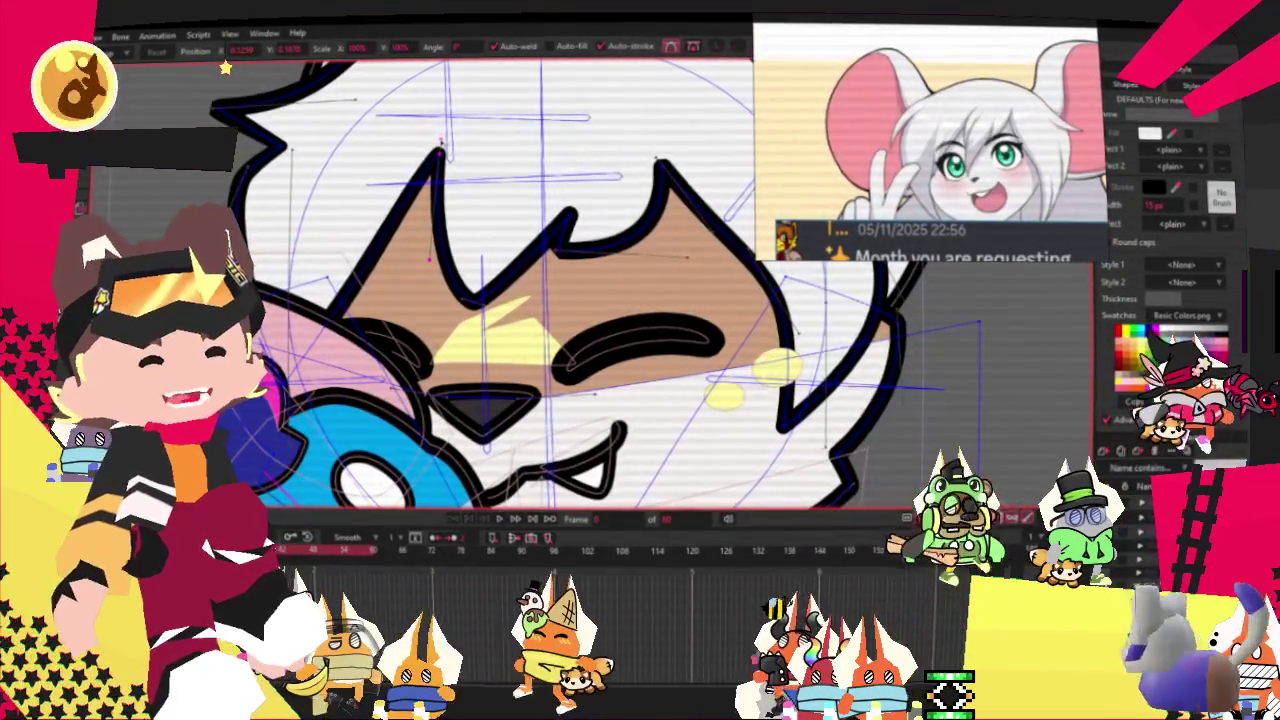
scroll(446, 176, down, 1)
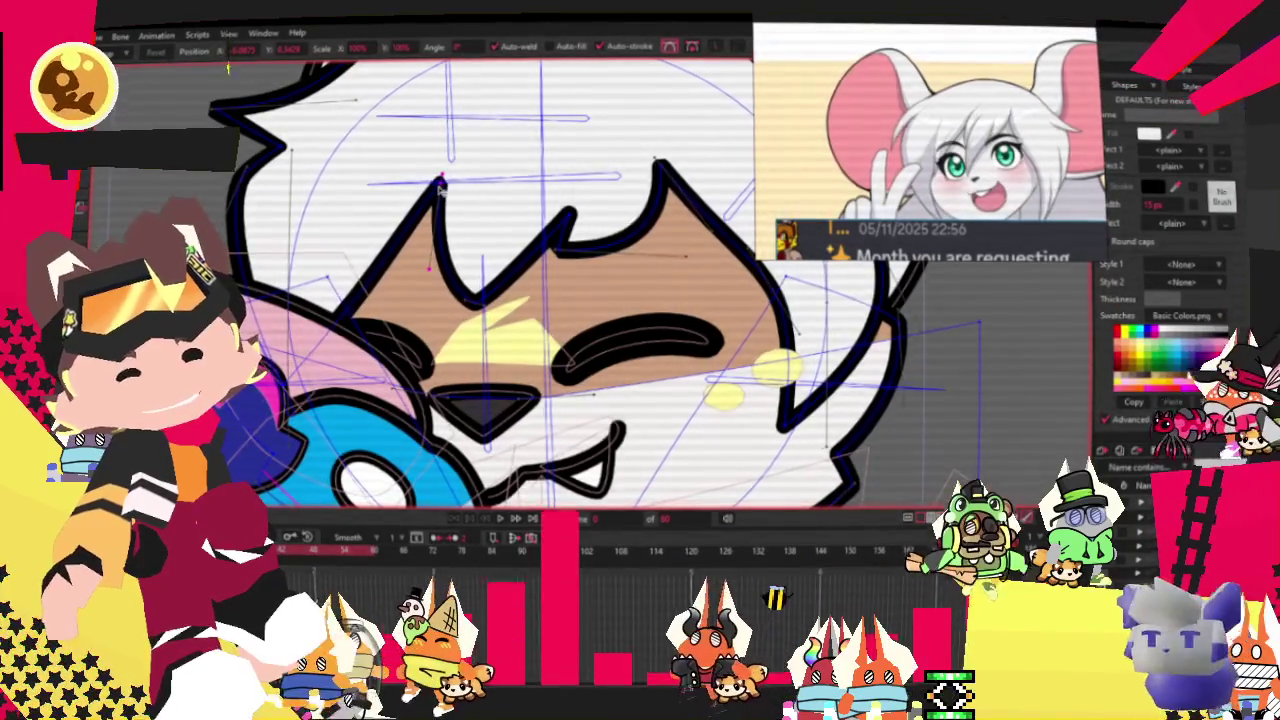
scroll(446, 176, down, 2)
scroll(446, 176, up, 1)
scroll(446, 176, down, 3)
scroll(446, 176, up, 1)
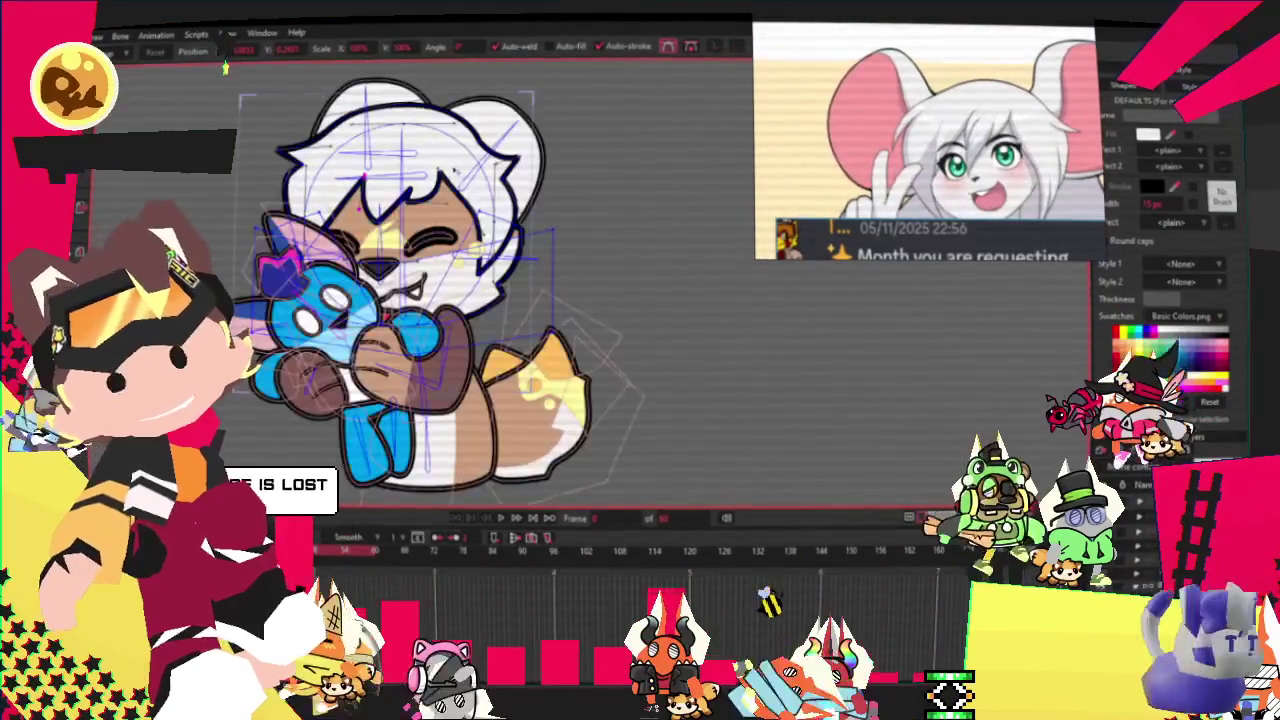
Smooth the curve around the hair notch and move the notch point down and right.
scroll(448, 175, up, 1)
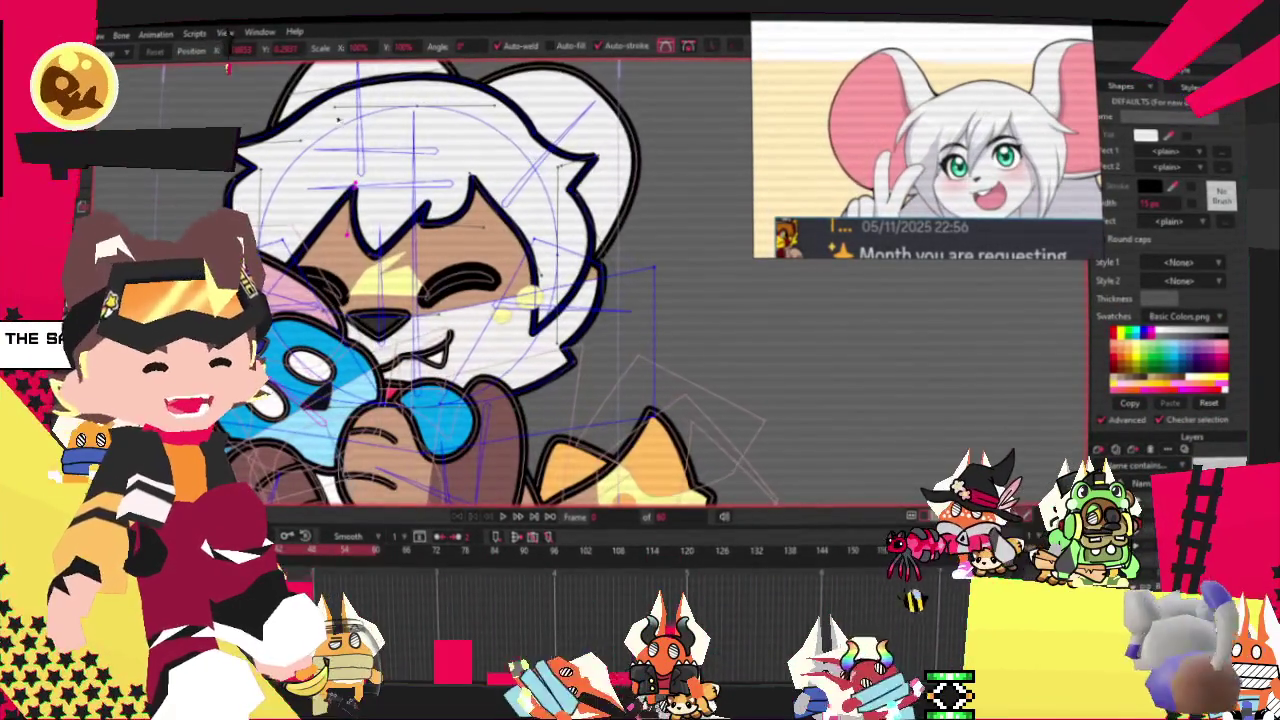
scroll(446, 176, up, 1)
scroll(240, 170, down, 2)
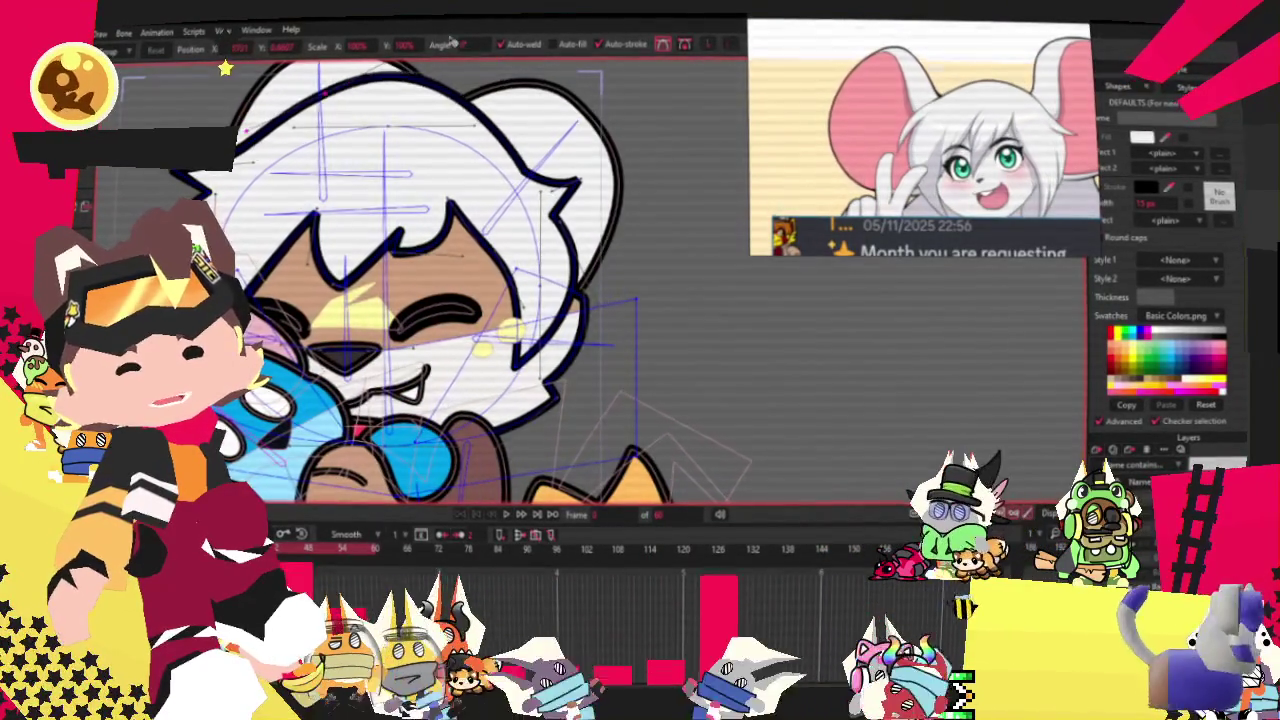
scroll(498, 101, up, 1)
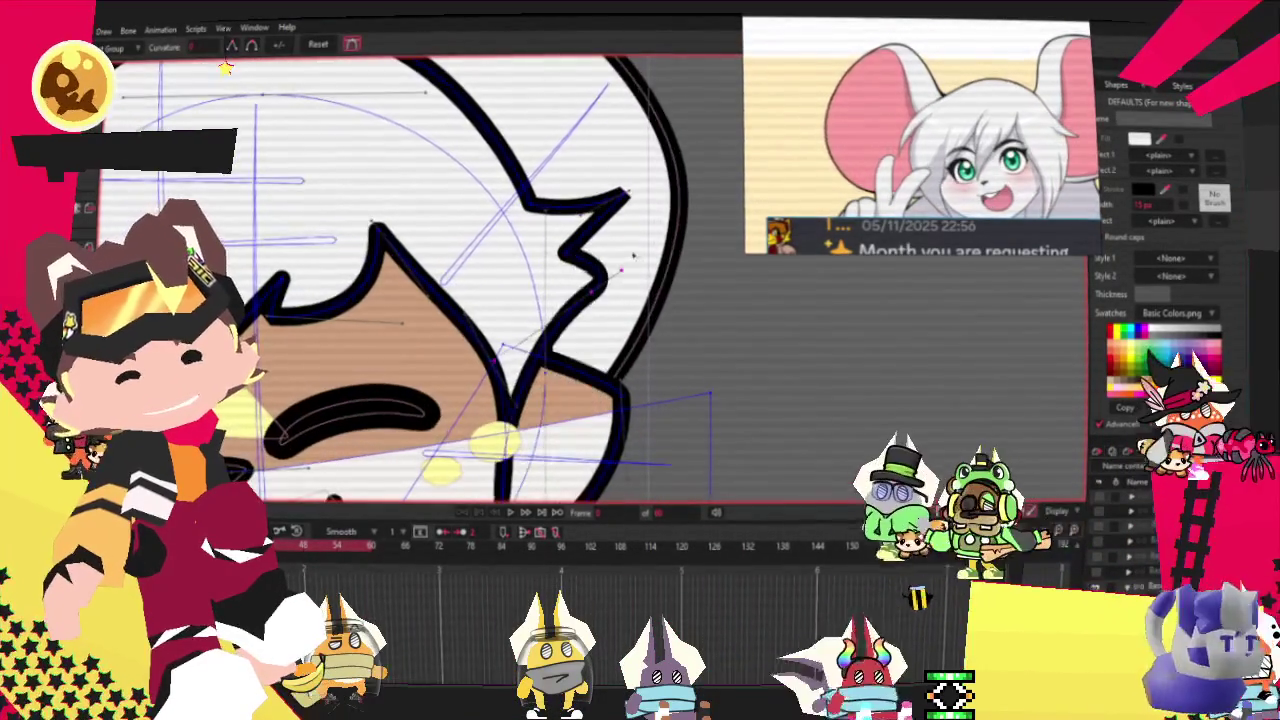
scroll(633, 254, up, 2)
scroll(600, 252, up, 2)
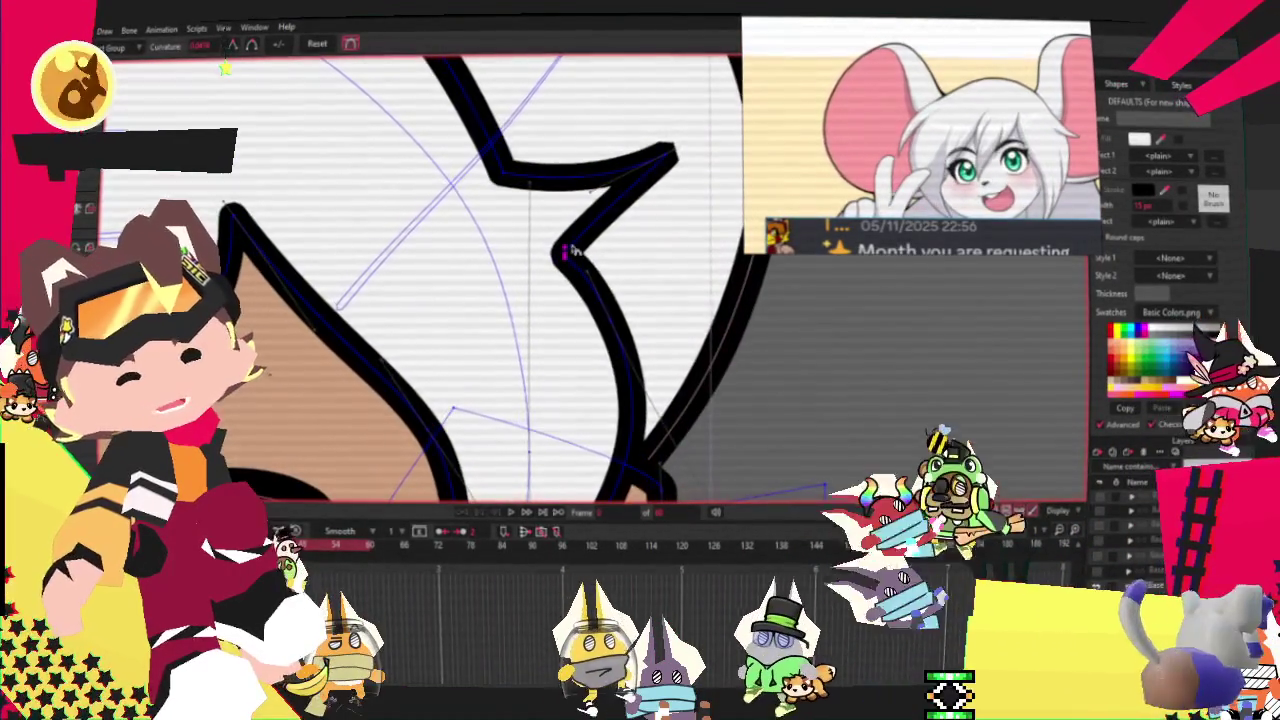
drag(566, 251, 670, 273)
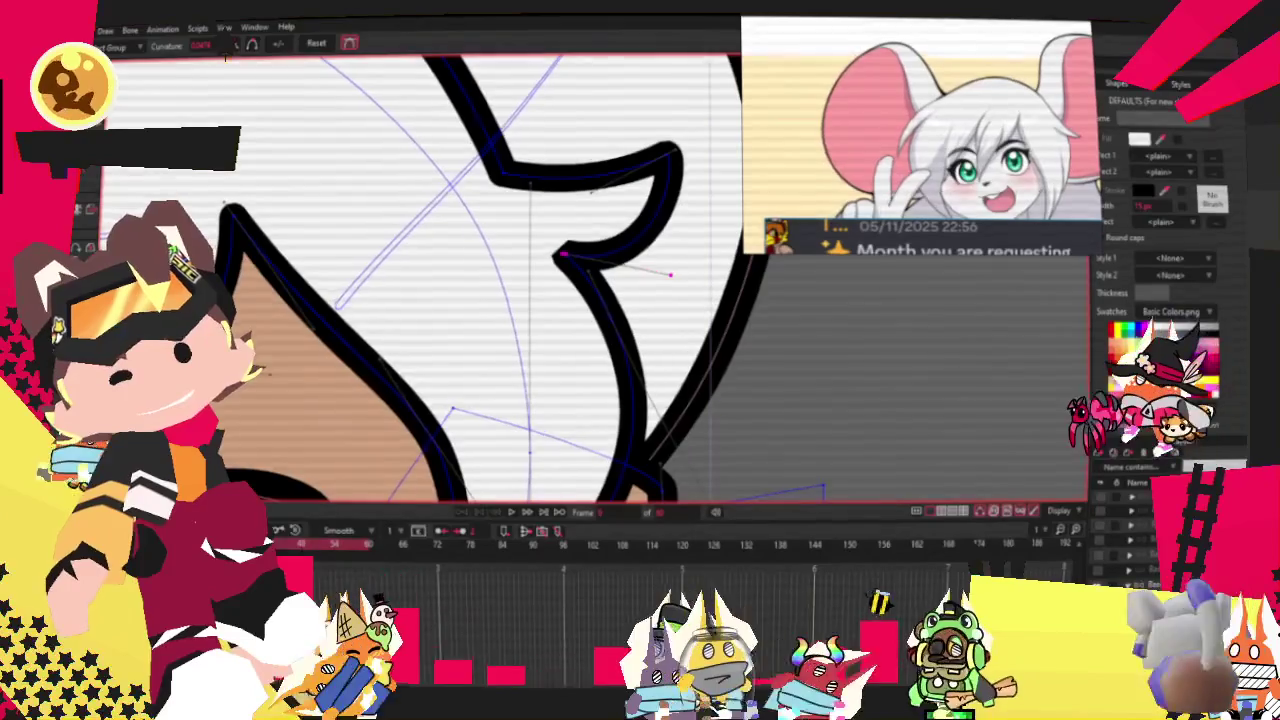
key(t)
drag(566, 255, 577, 291)
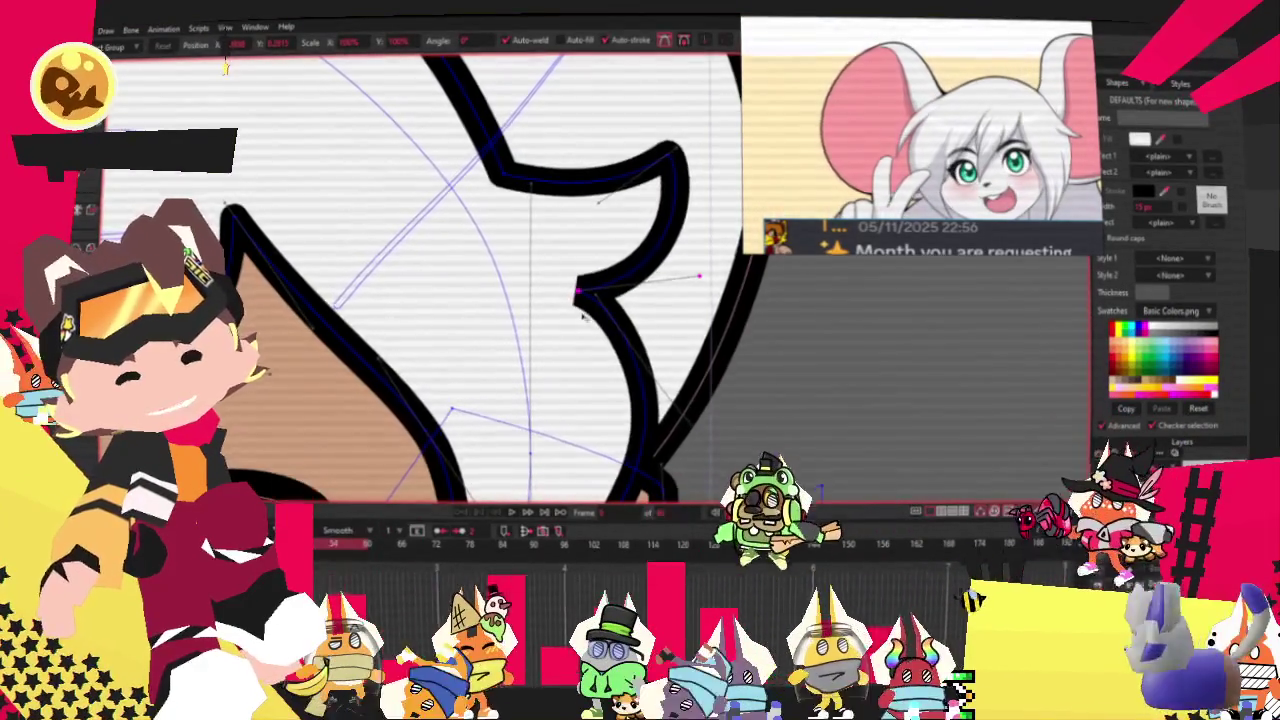
Add a new point to the hair outline to form a dent.
scroll(570, 290, up, 1)
scroll(550, 250, down, 2)
scroll(530, 210, up, 1)
scroll(510, 168, down, 1)
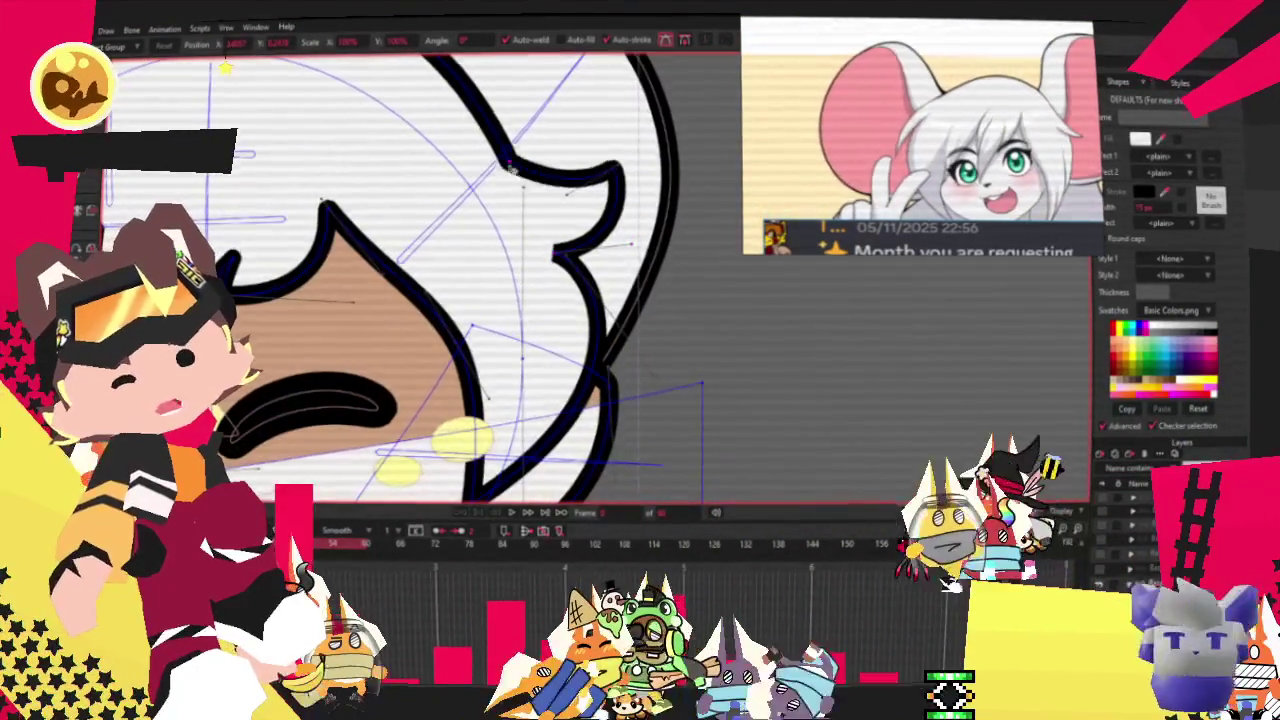
scroll(480, 162, down, 2)
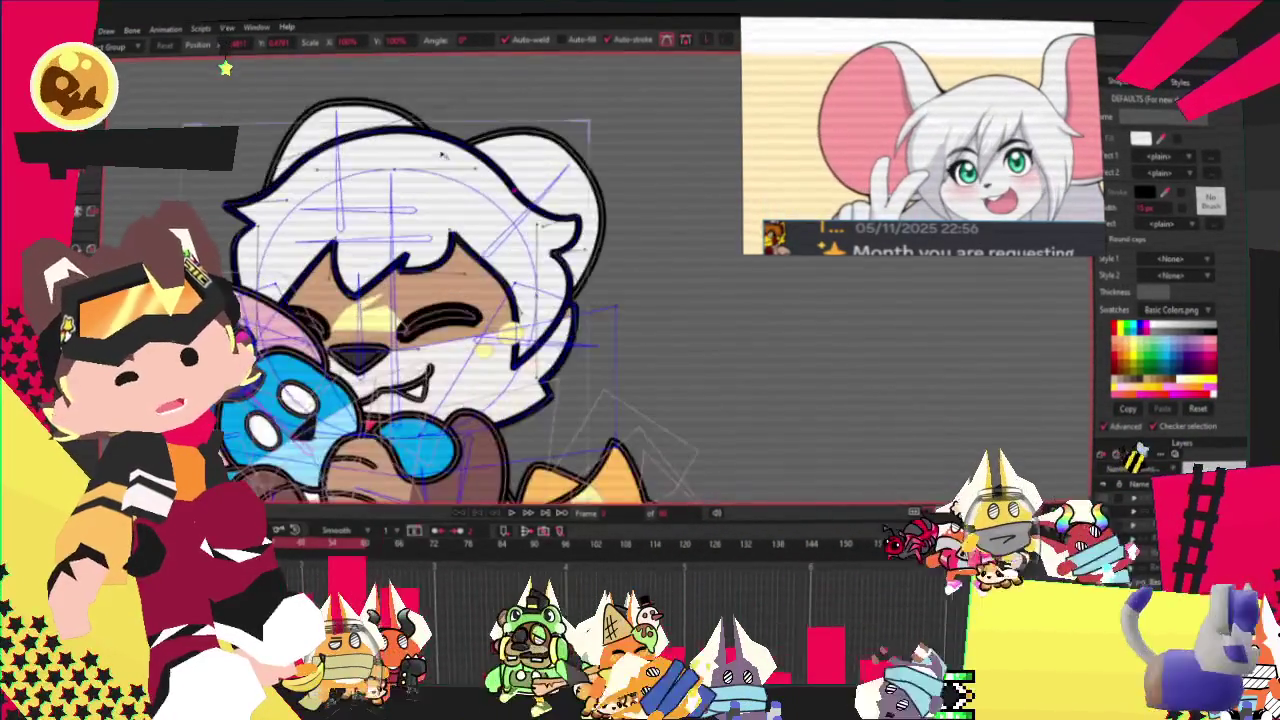
scroll(450, 160, up, 1)
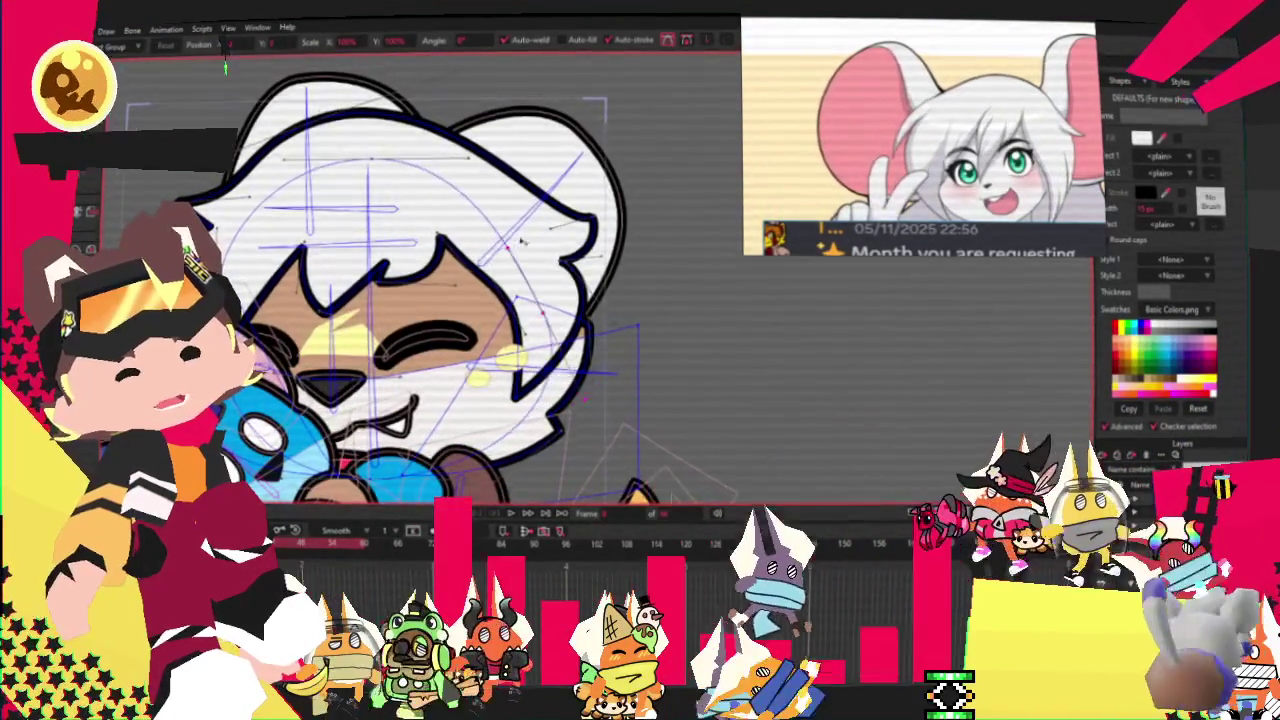
scroll(521, 240, up, 2)
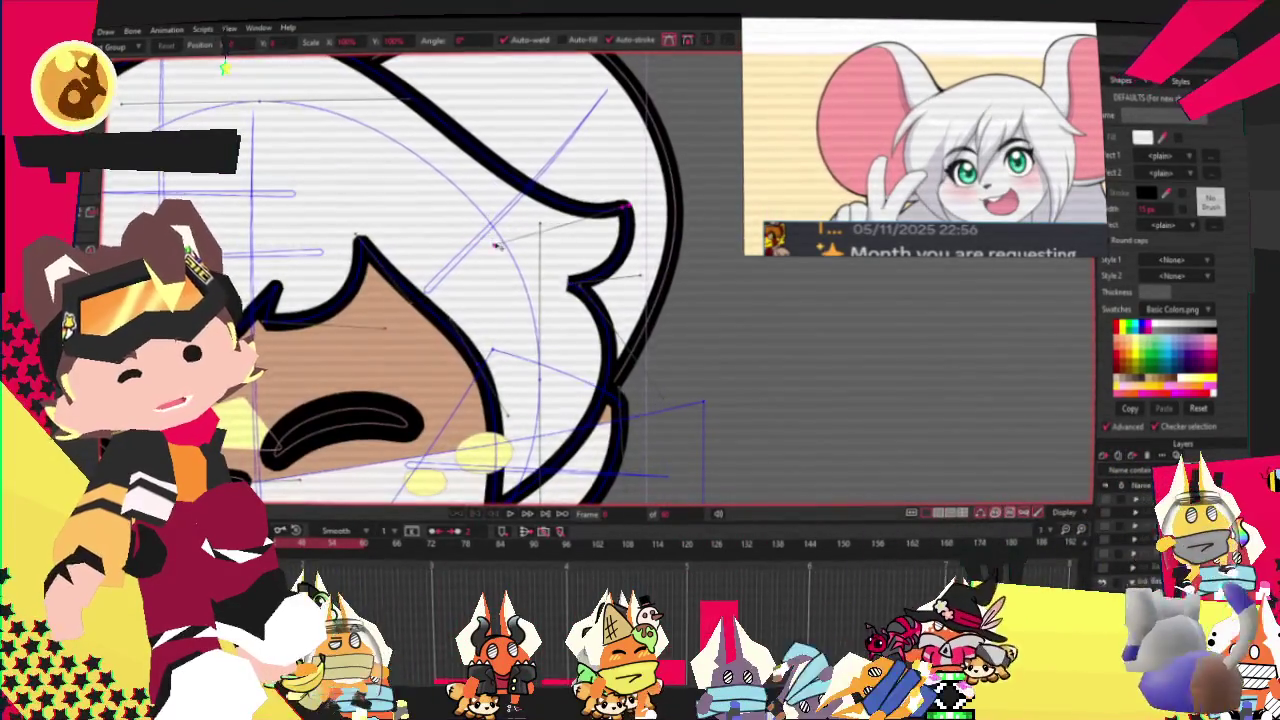
scroll(496, 244, down, 2)
scroll(554, 92, up, 1)
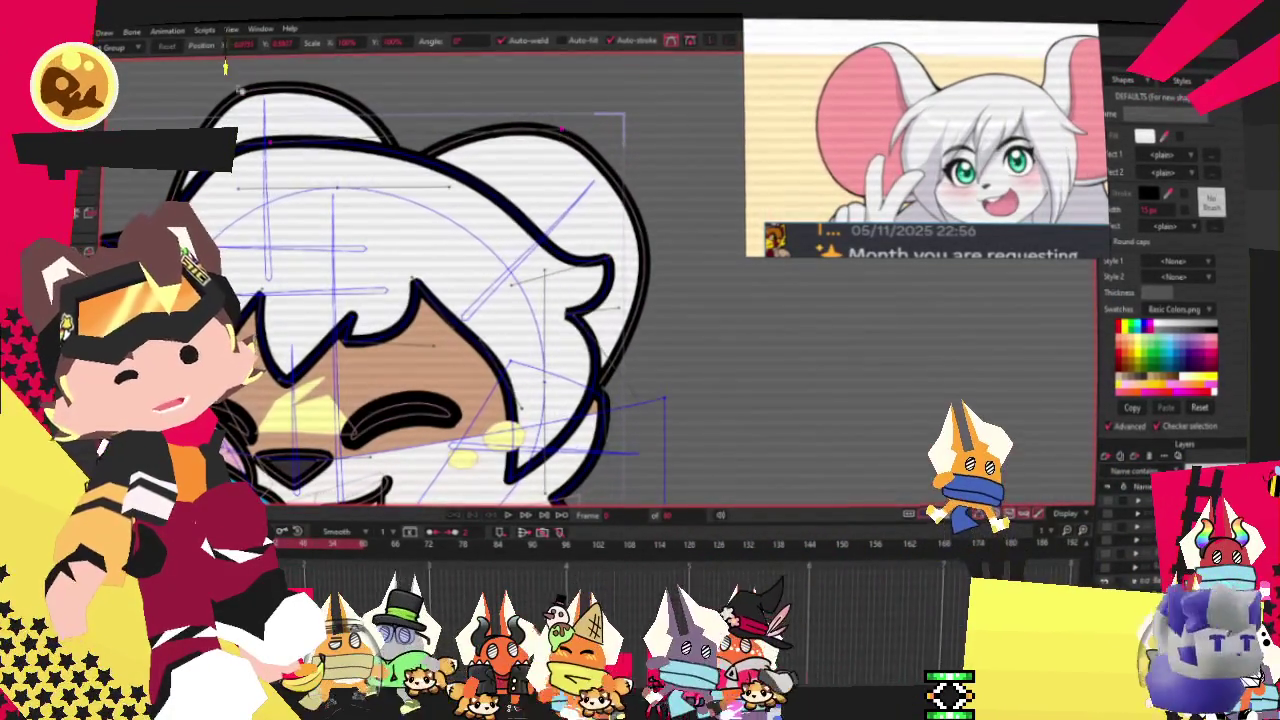
key(a)
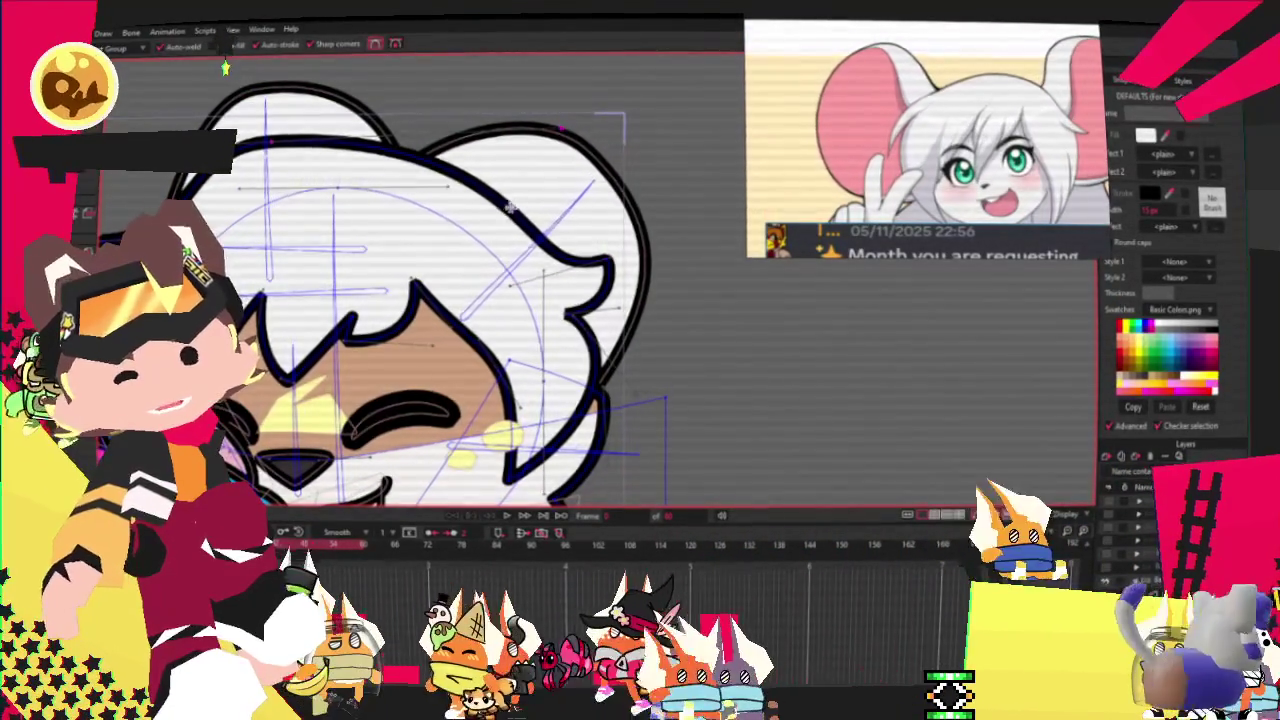
click(510, 207)
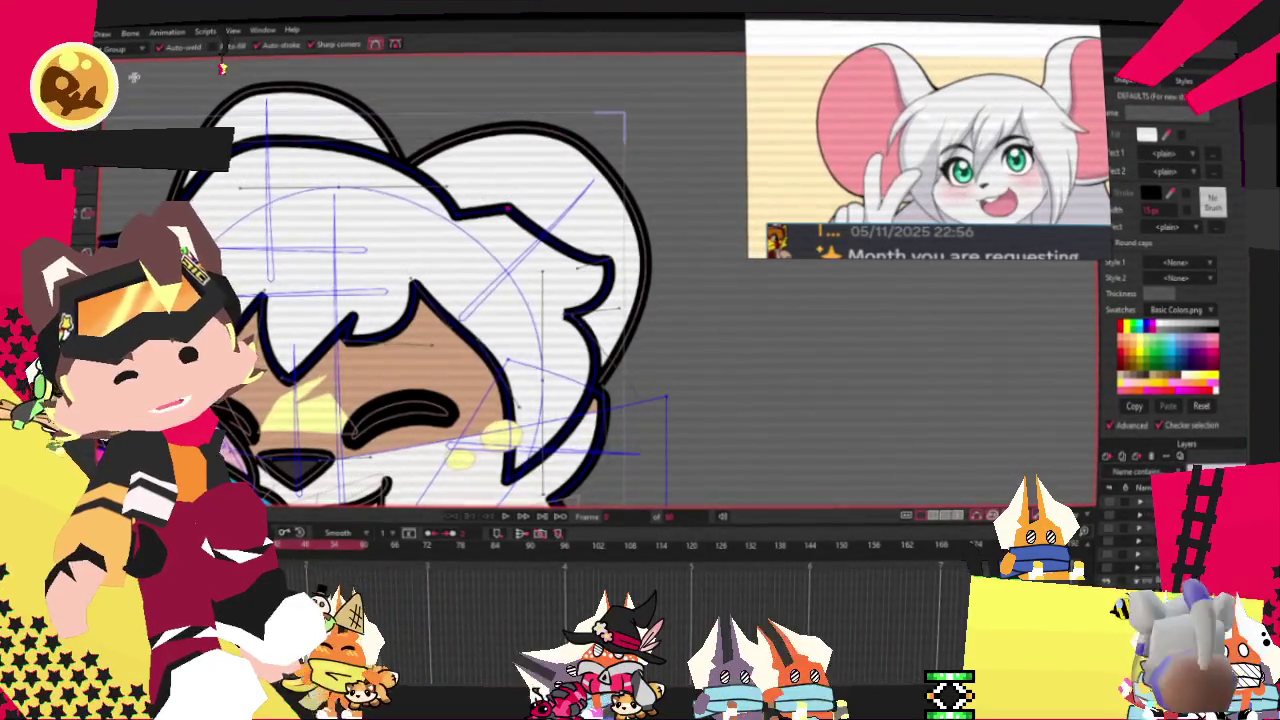
Nudge the left hair spike tip slightly outward.
key(c)
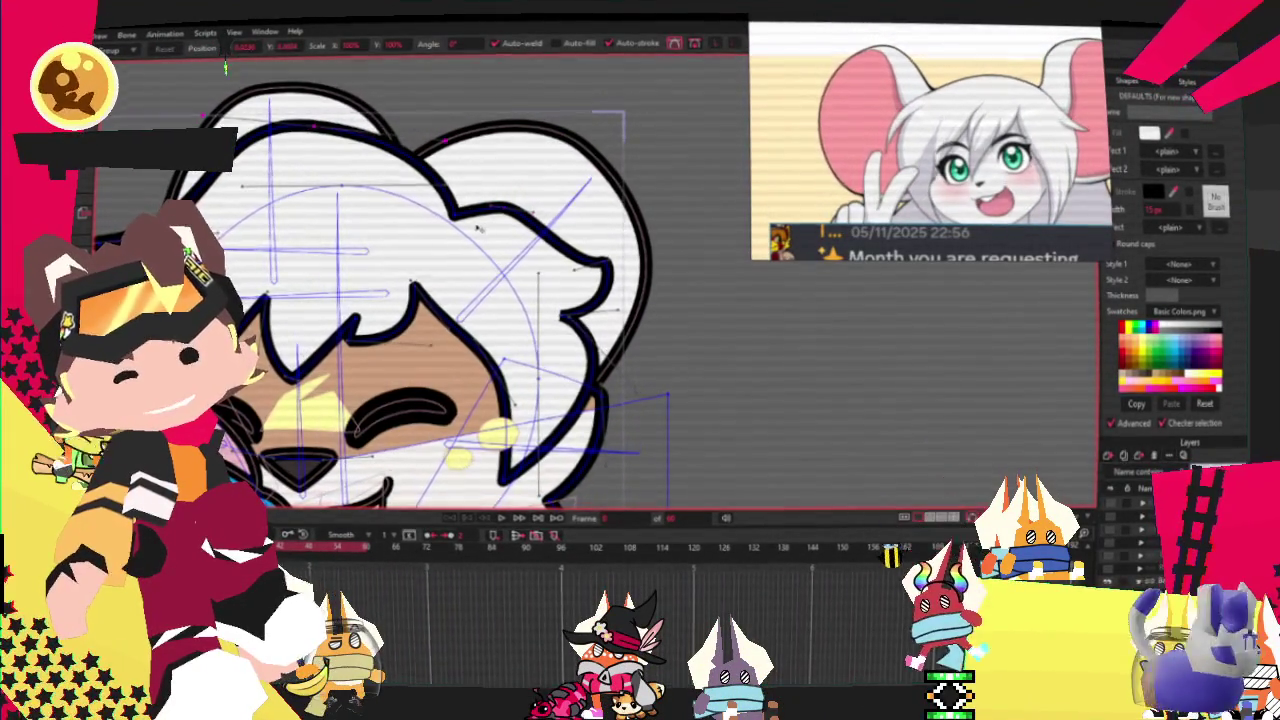
scroll(491, 217, down, 3)
scroll(491, 217, down, 5)
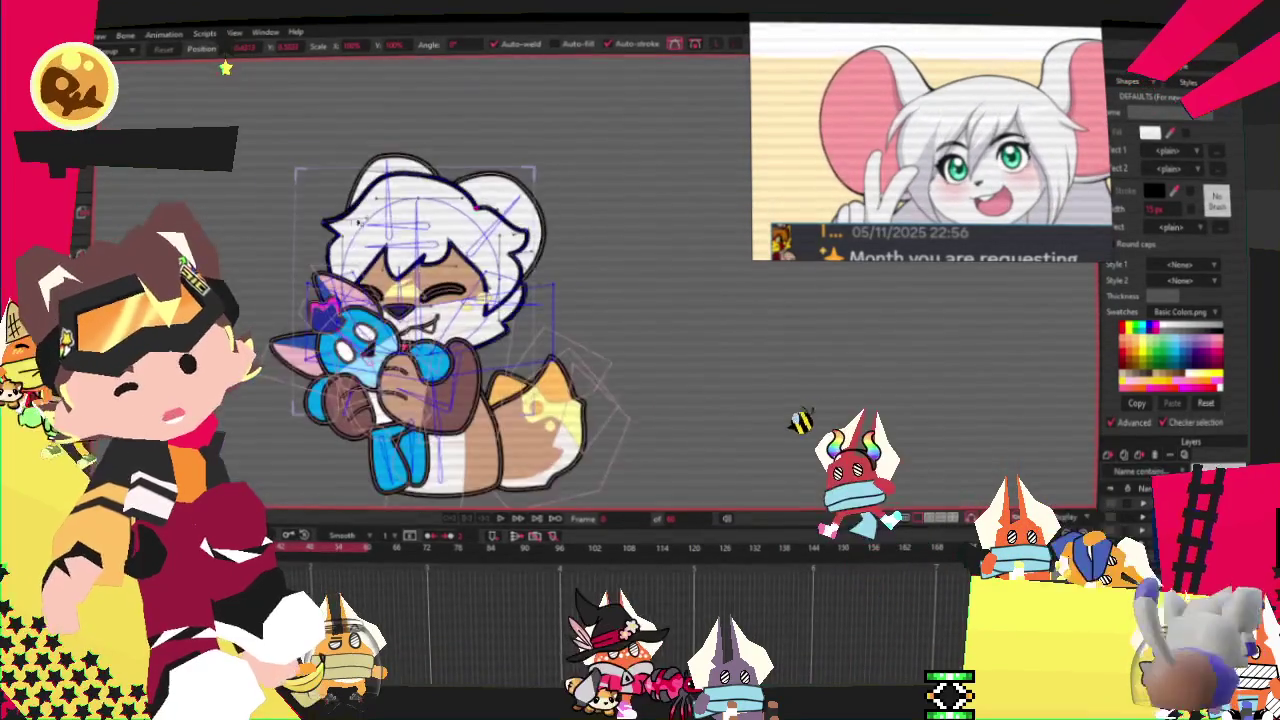
scroll(303, 205, up, 5)
scroll(303, 205, up, 3)
drag(290, 212, 280, 215)
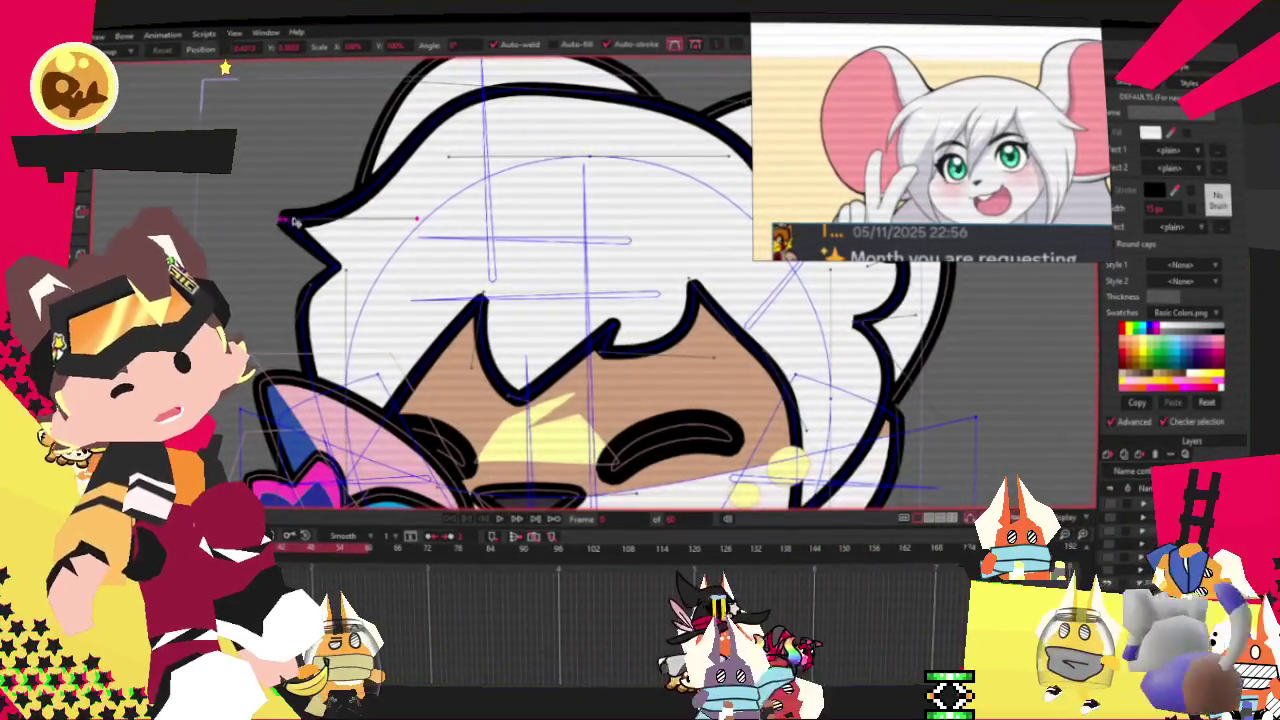
Play the animation to review the hair following the rigged plushie.
scroll(340, 258, down, 3)
scroll(340, 258, down, 3)
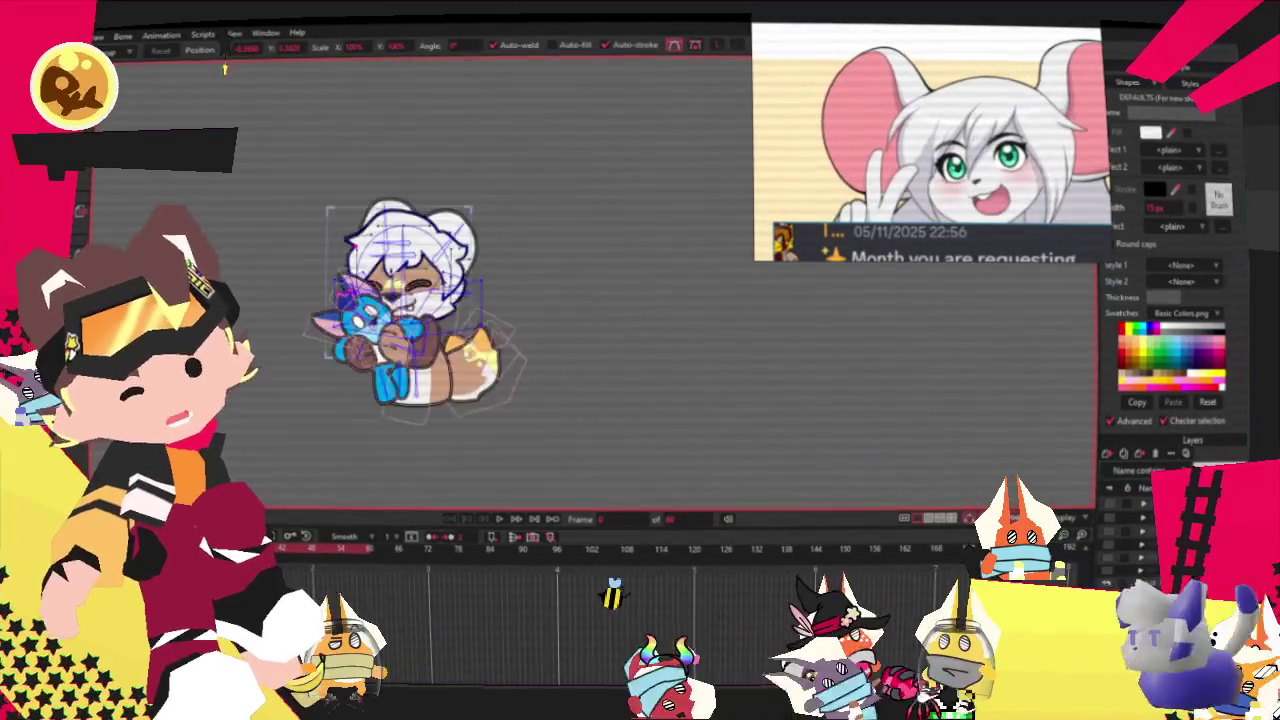
scroll(340, 258, up, 4)
scroll(340, 258, down, 2)
scroll(400, 300, up, 3)
scroll(400, 300, down, 4)
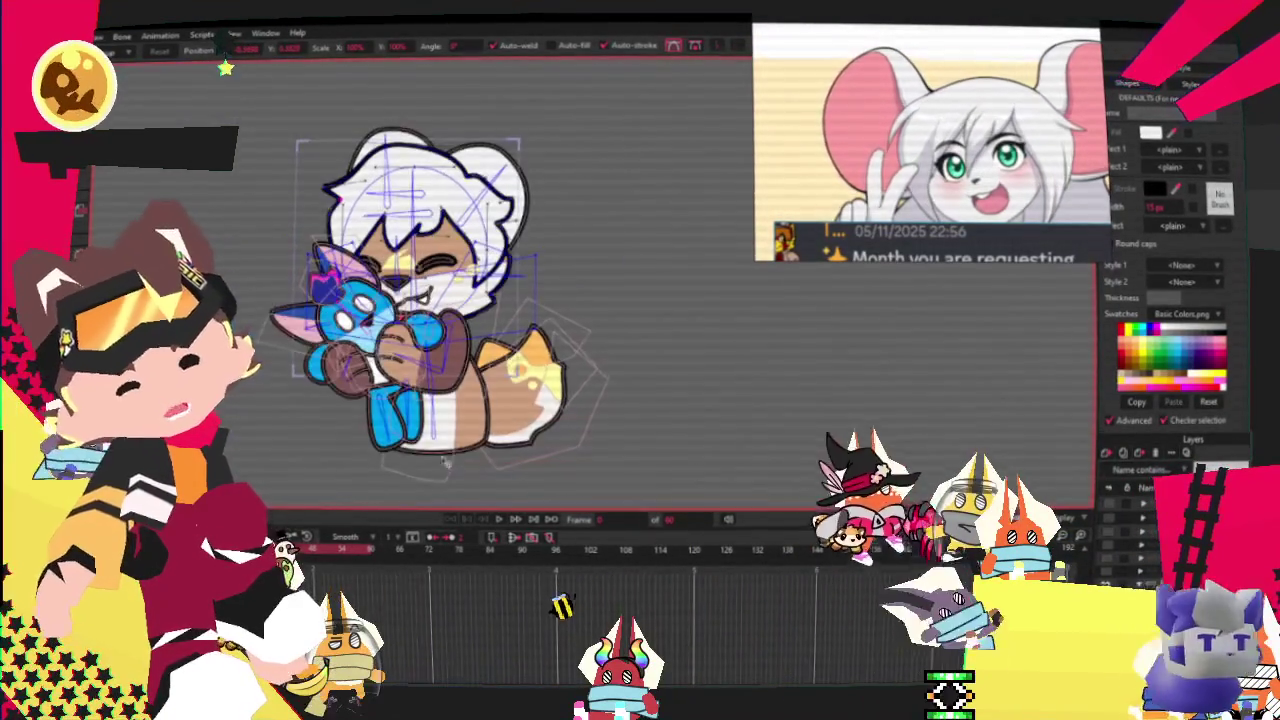
scroll(400, 300, up, 1)
click(500, 521)
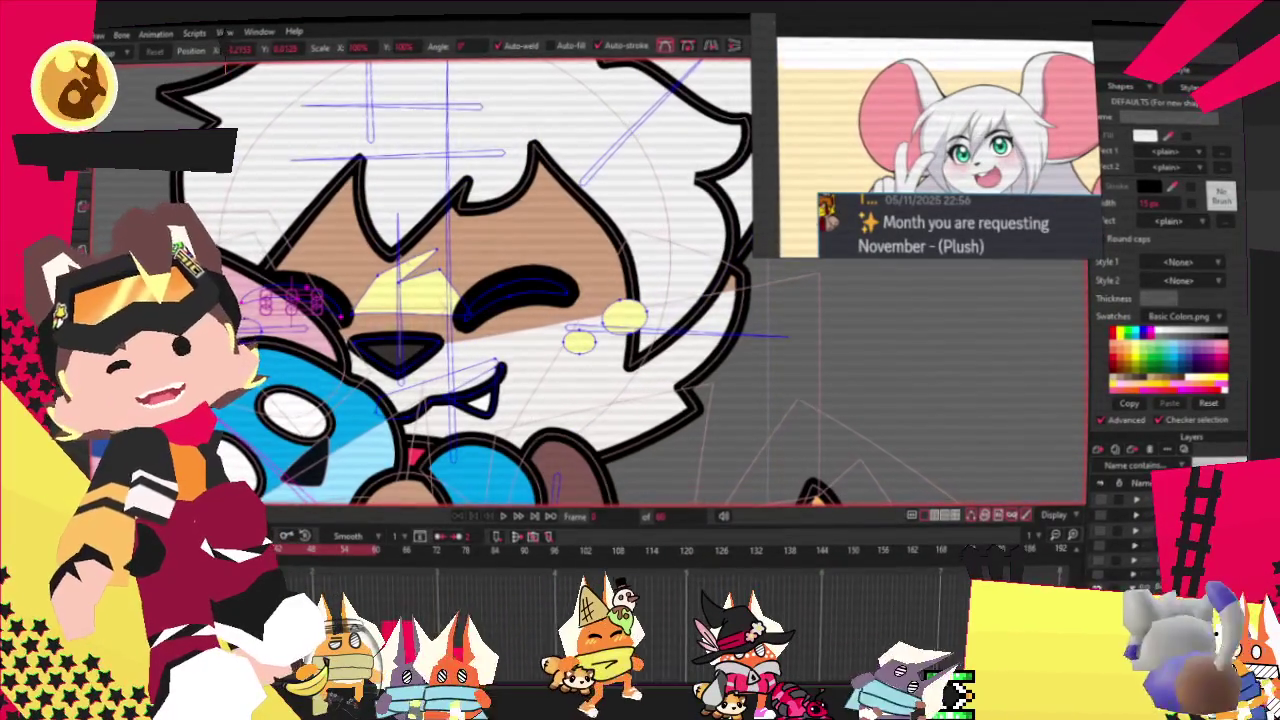
Delete both small yellow ellipses on the mouse's face with Select Points.
key(g)
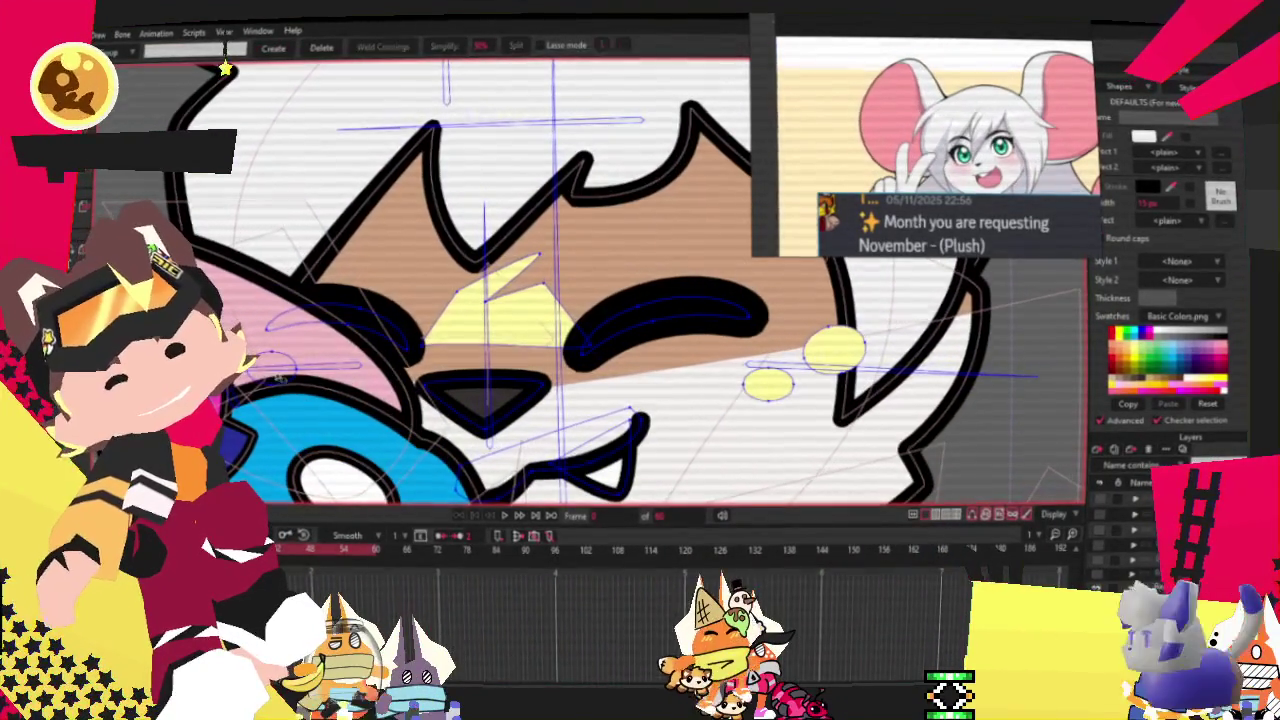
click(788, 384)
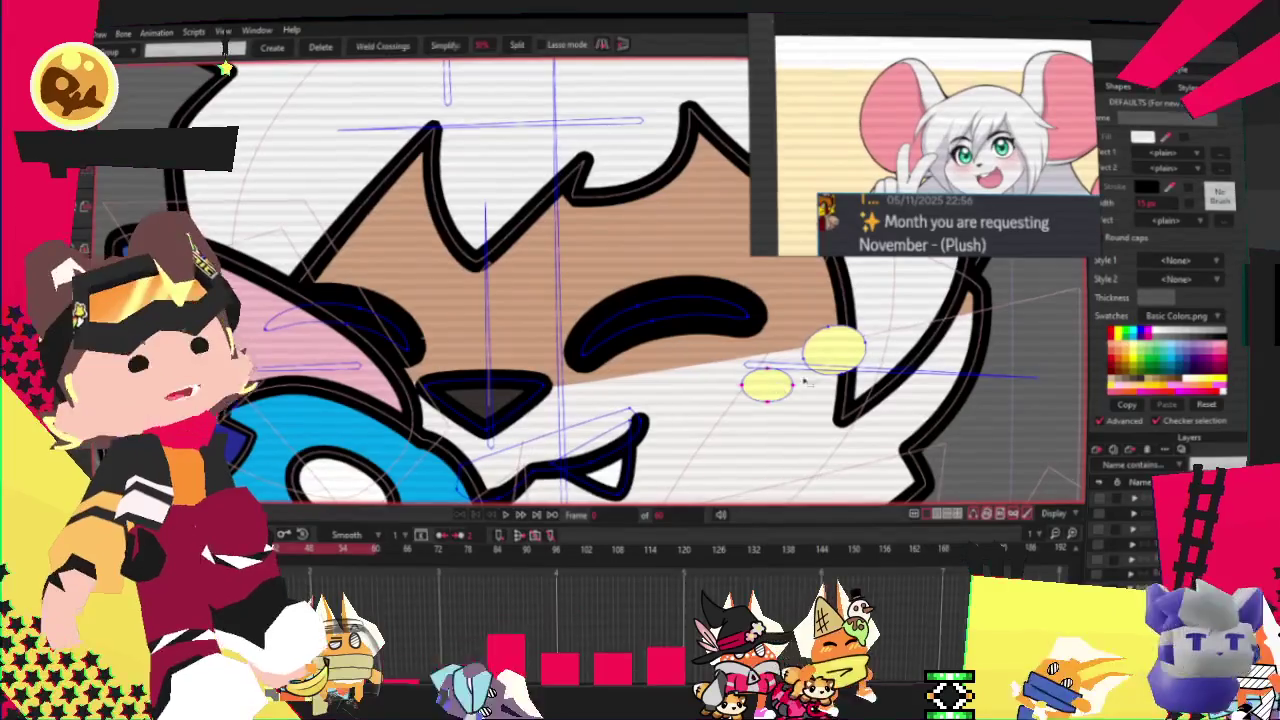
key(Delete)
click(834, 348)
key(Delete)
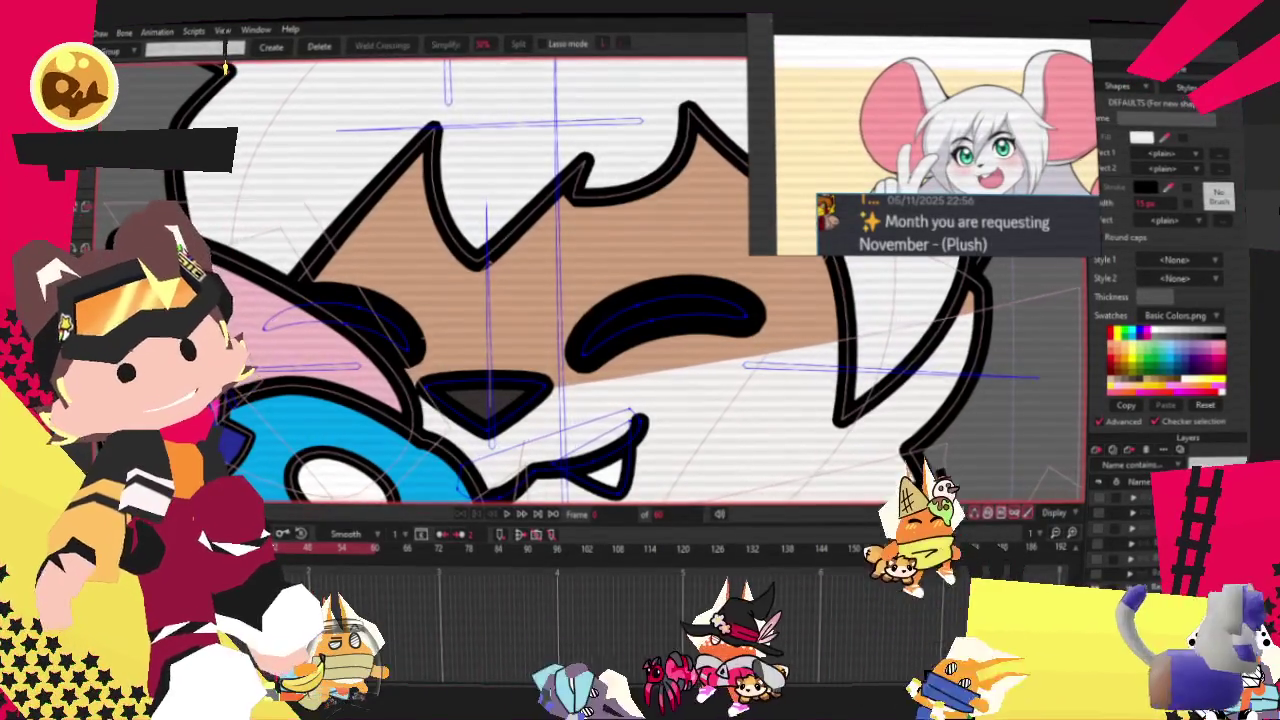
With Select Shape, select all shapes, then narrow the selection to the nose shape.
key(q)
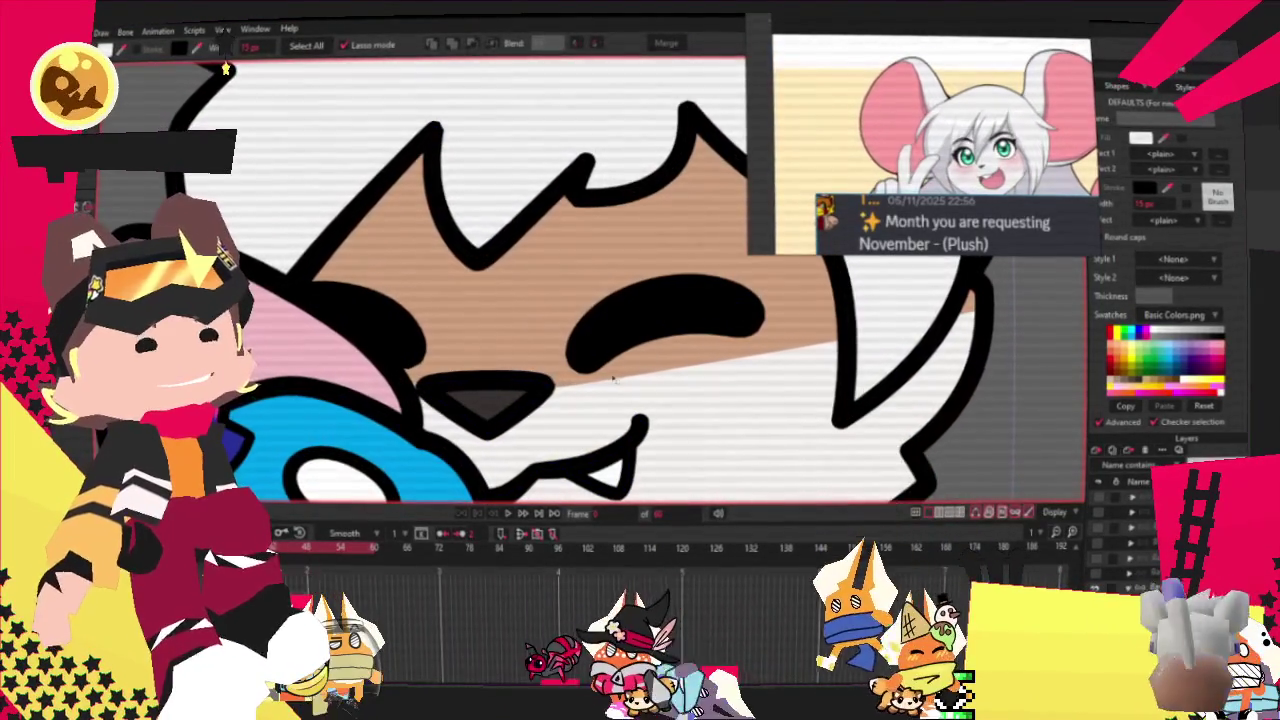
key(ctrl+a)
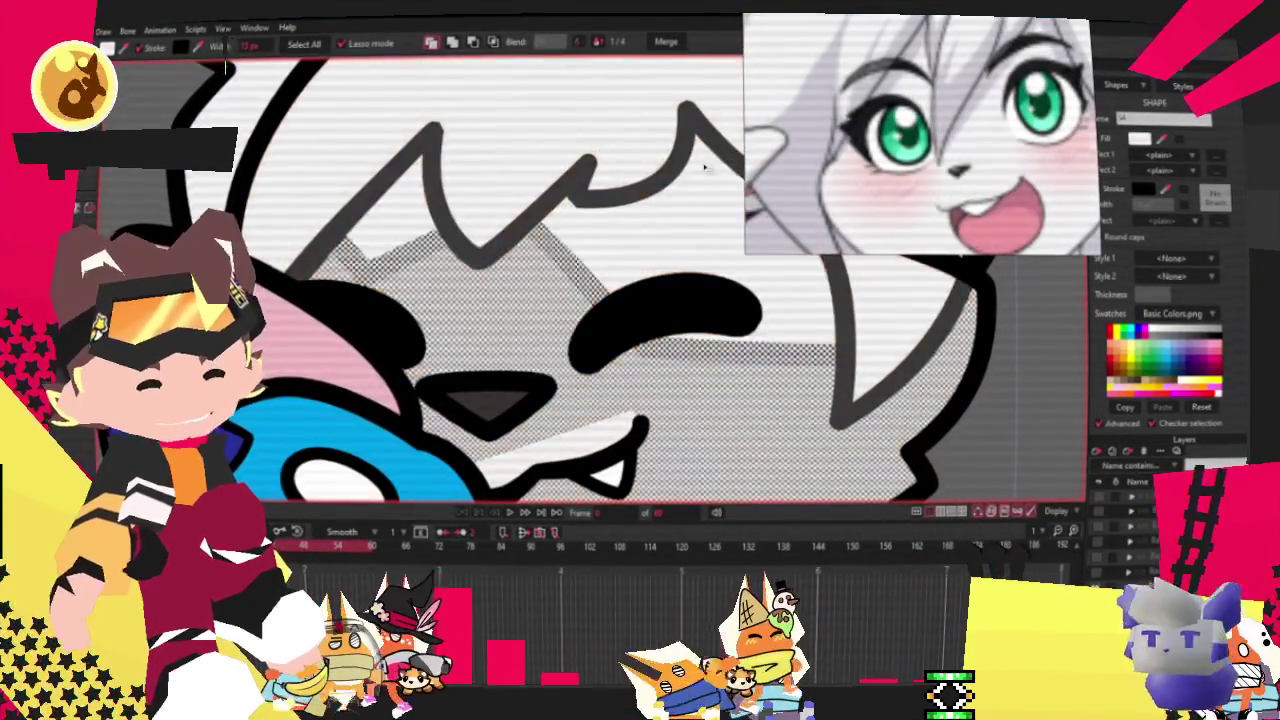
scroll(705, 167, down, 3)
scroll(604, 340, up, 1)
scroll(604, 340, up, 1)
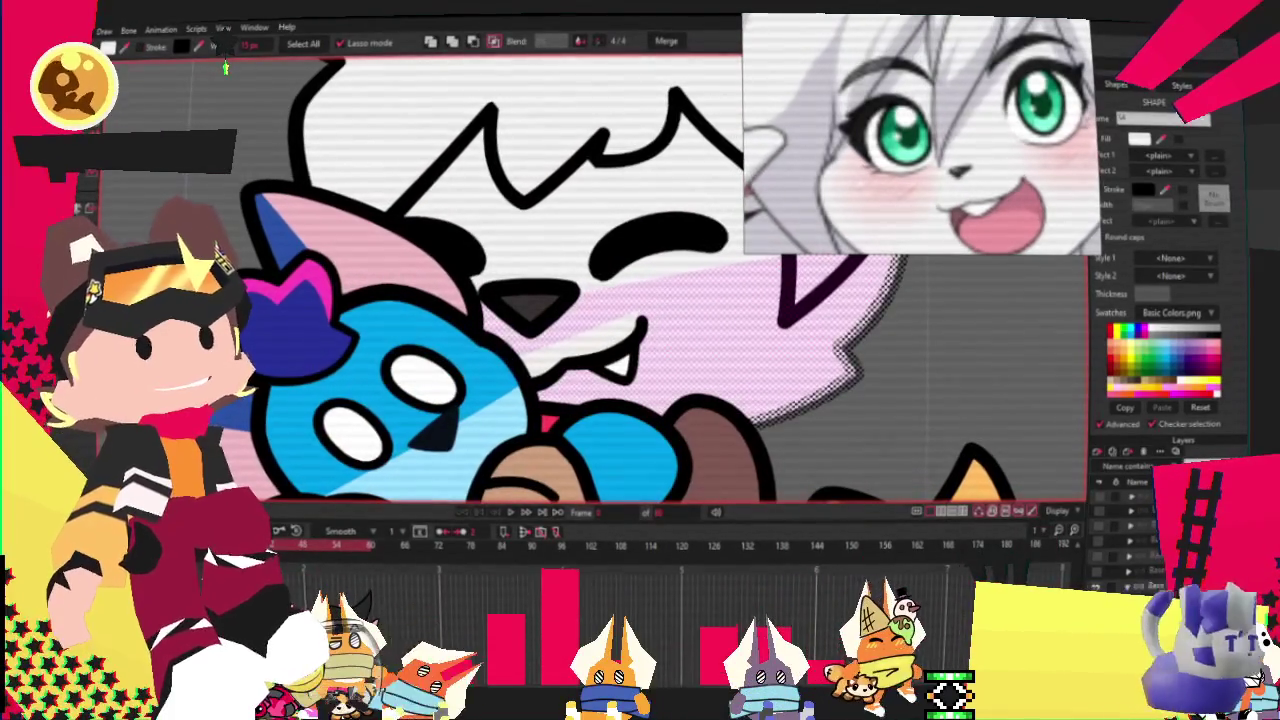
click(600, 348)
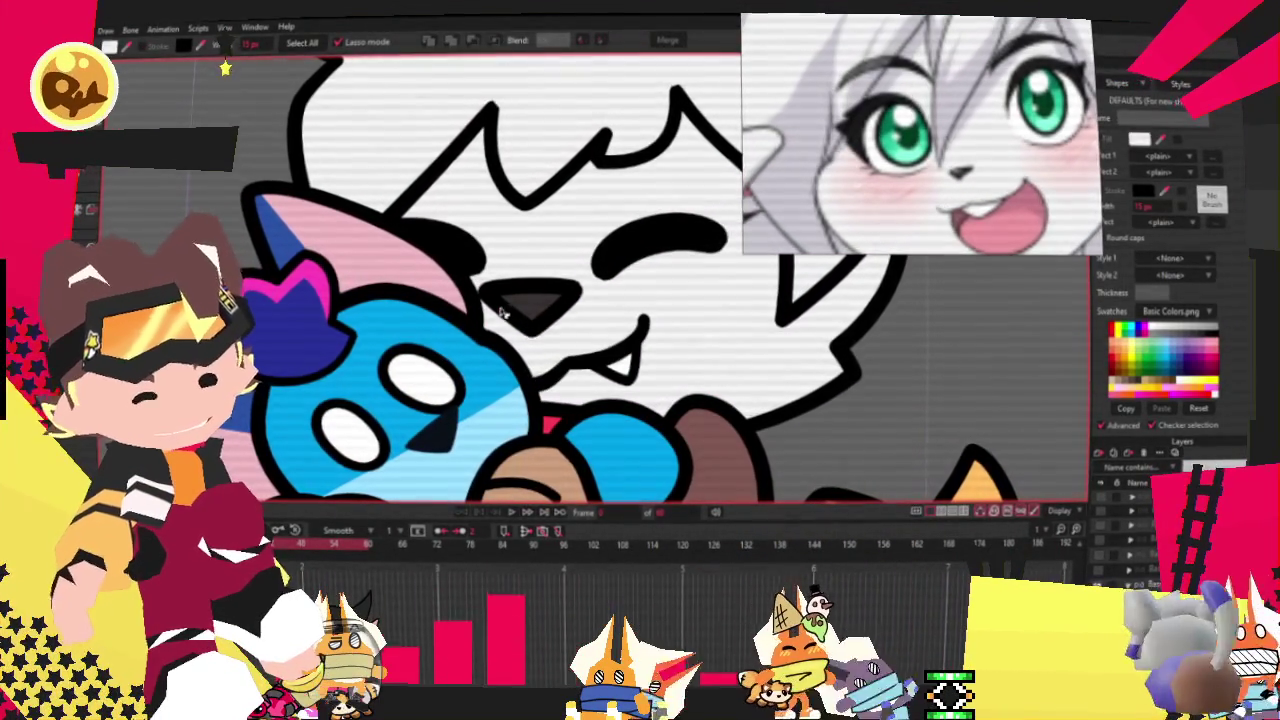
scroll(483, 315, up, 2)
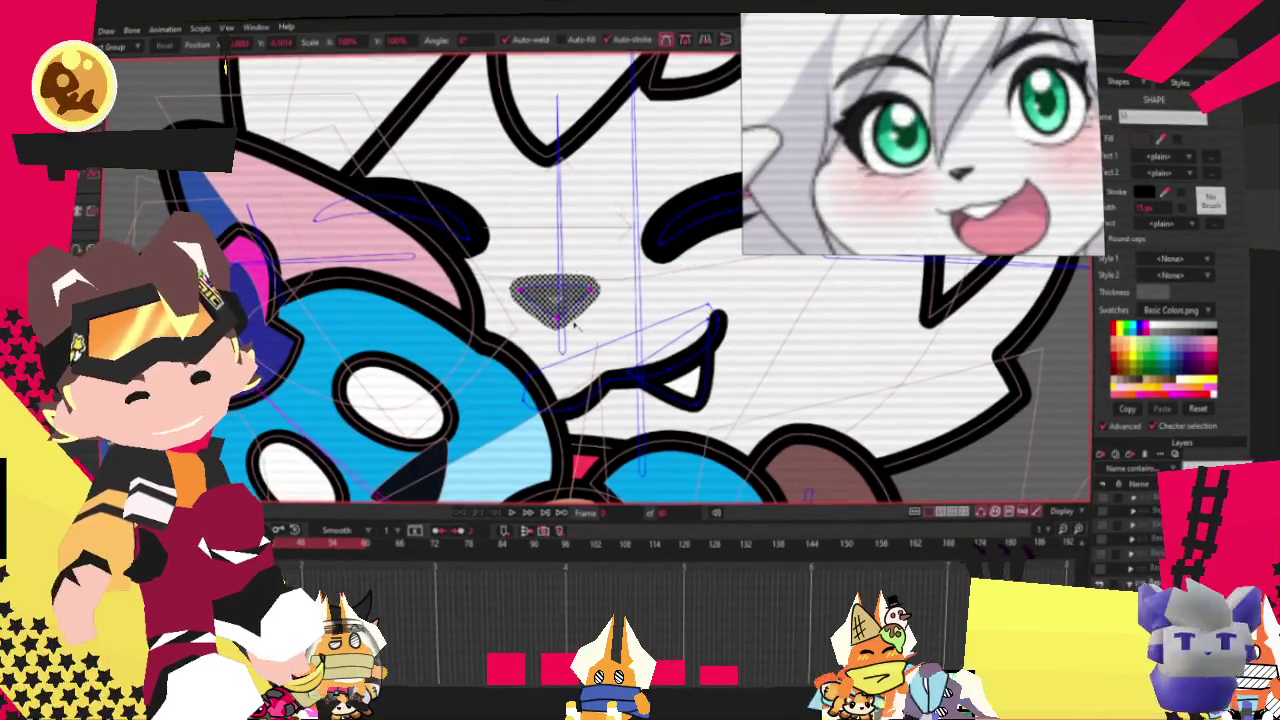
Drag the mouth stroke's lower corner left, then nudge another mouth point slightly right.
click(703, 400)
drag(698, 397, 636, 397)
scroll(629, 405, up, 2)
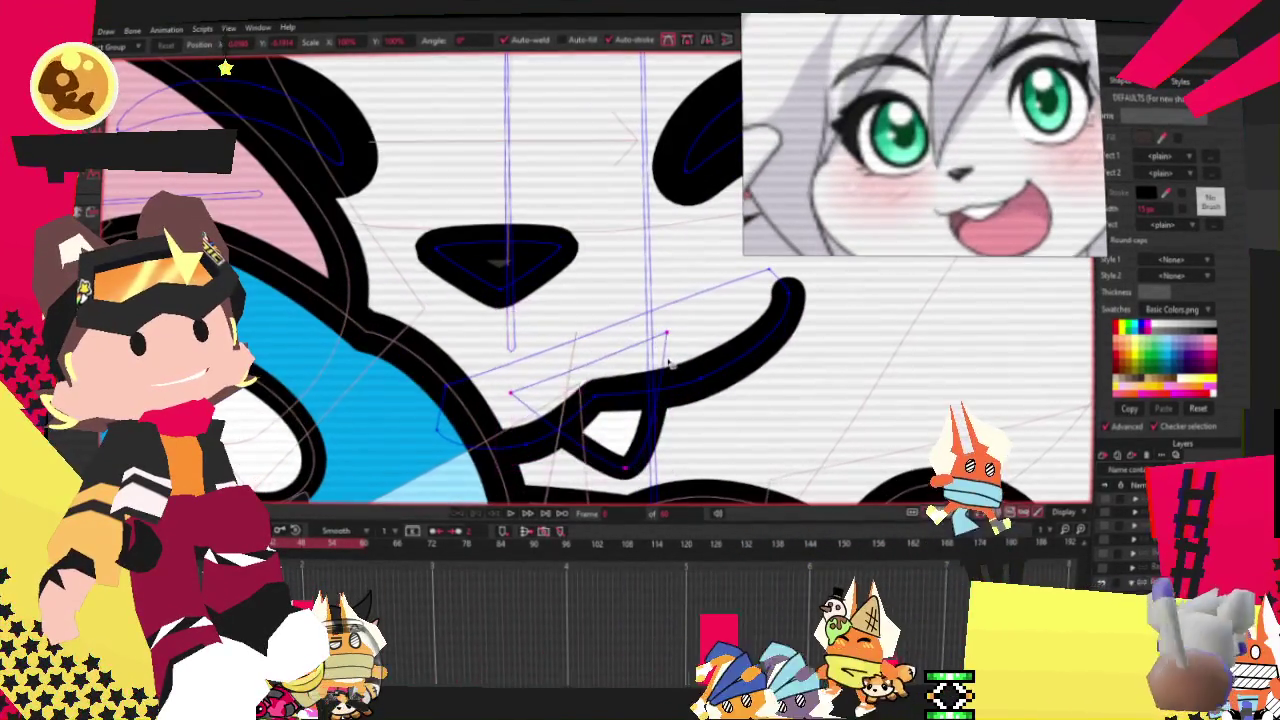
click(605, 474)
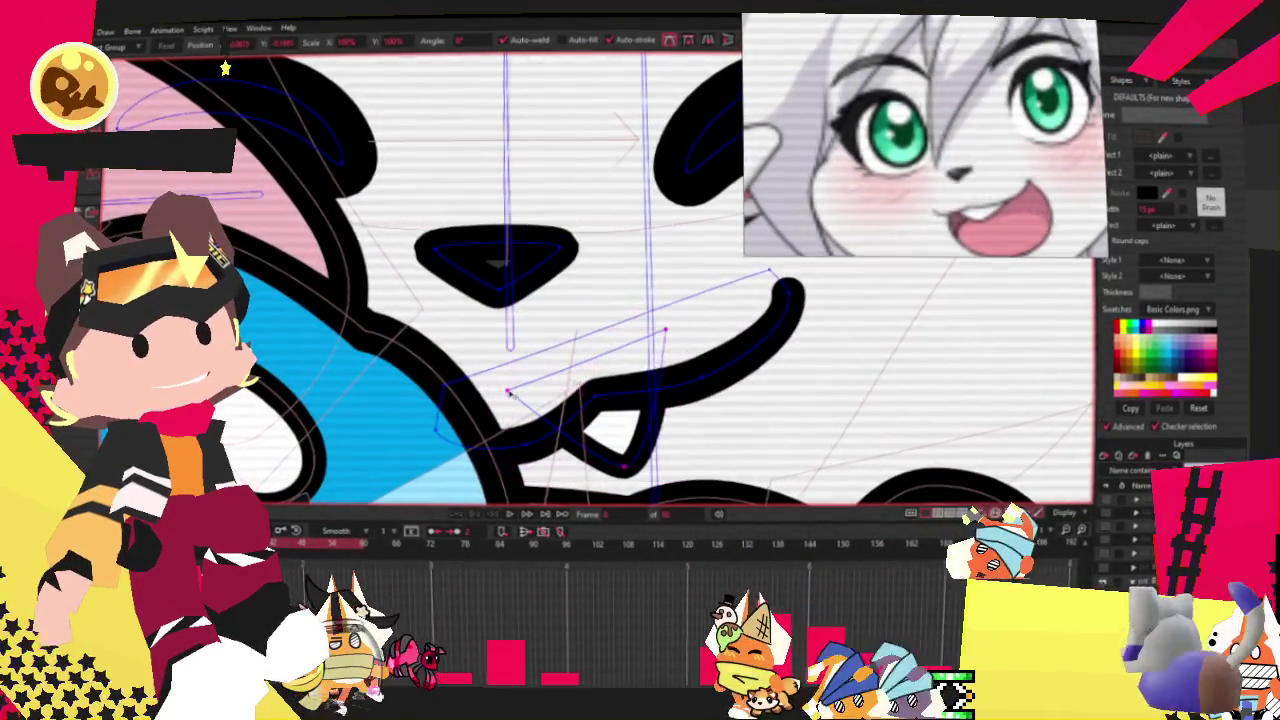
drag(665, 329, 687, 331)
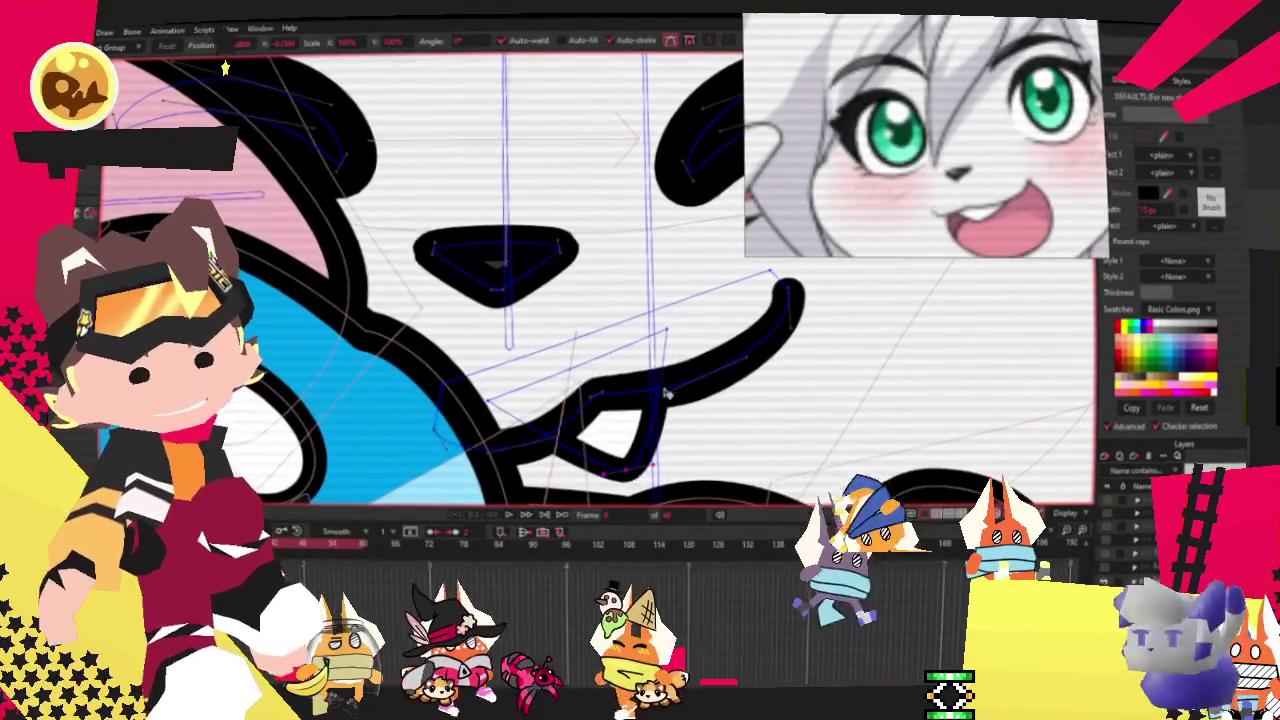
scroll(547, 390, down, 5)
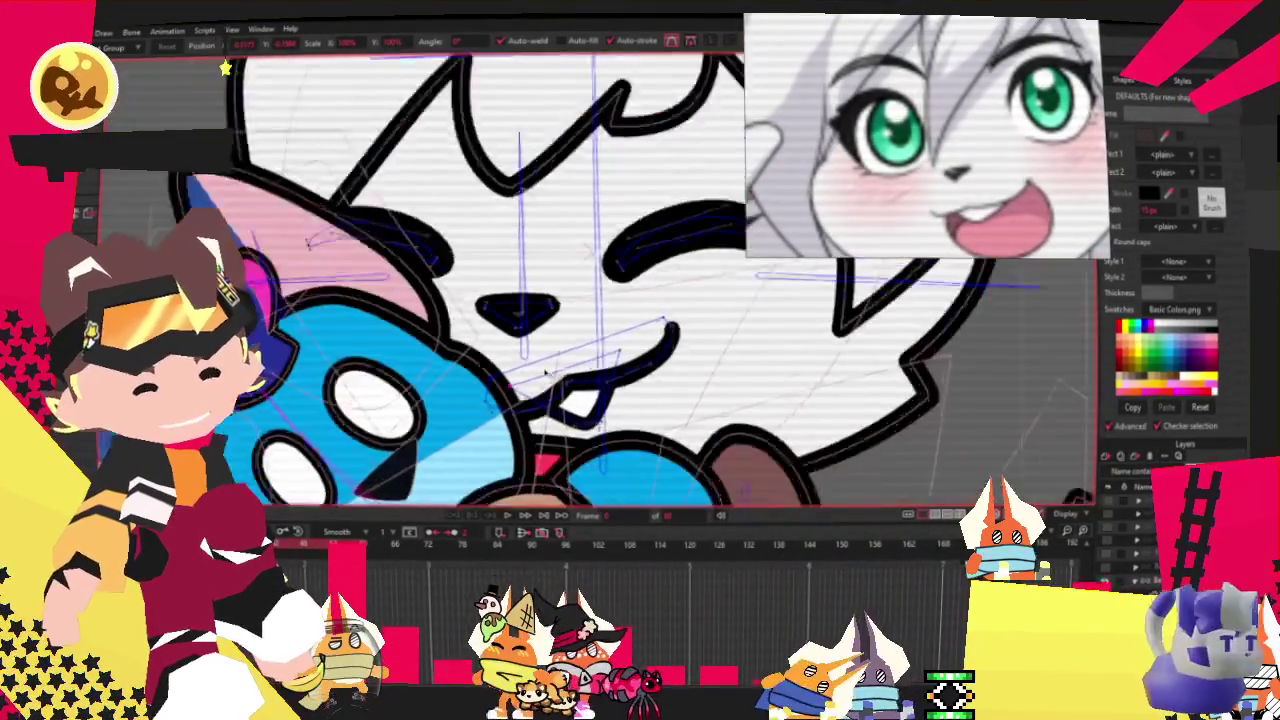
scroll(547, 390, up, 2)
scroll(225, 68, down, 2)
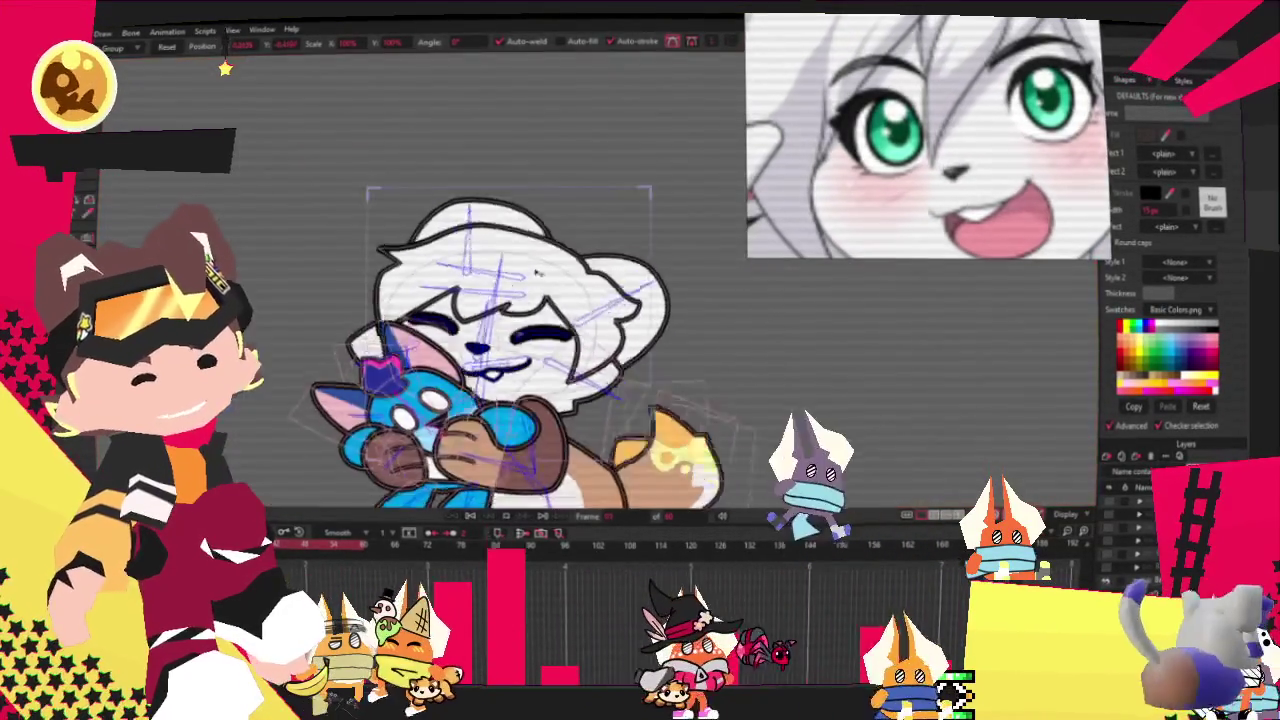
scroll(225, 68, down, 2)
scroll(228, 68, up, 2)
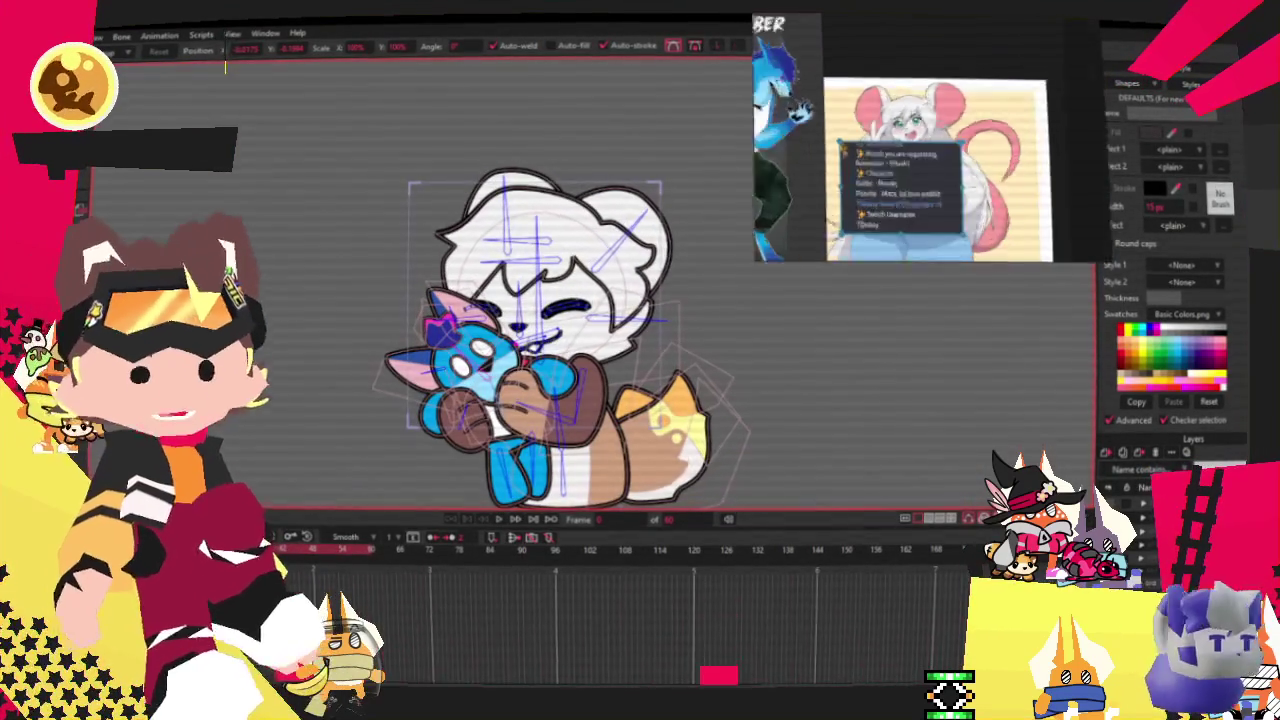
scroll(632, 133, up, 3)
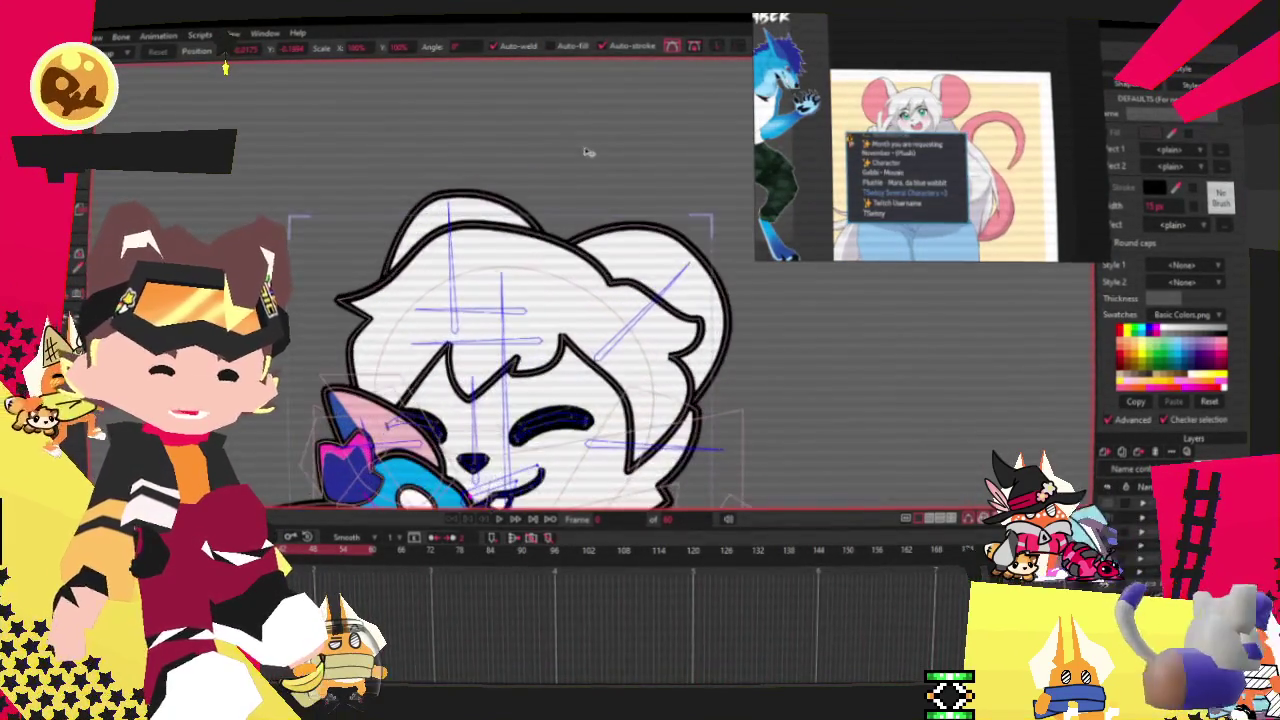
scroll(632, 243, up, 2)
scroll(632, 243, down, 3)
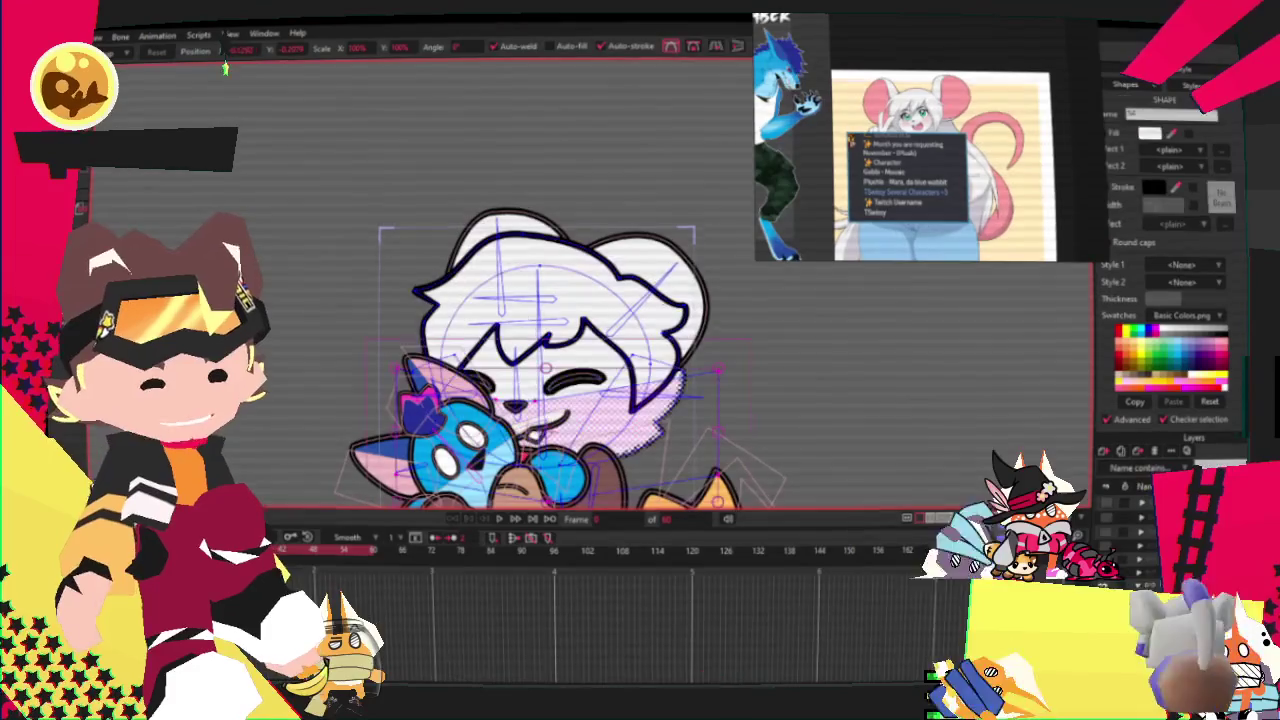
scroll(225, 68, up, 1)
scroll(225, 68, up, 2)
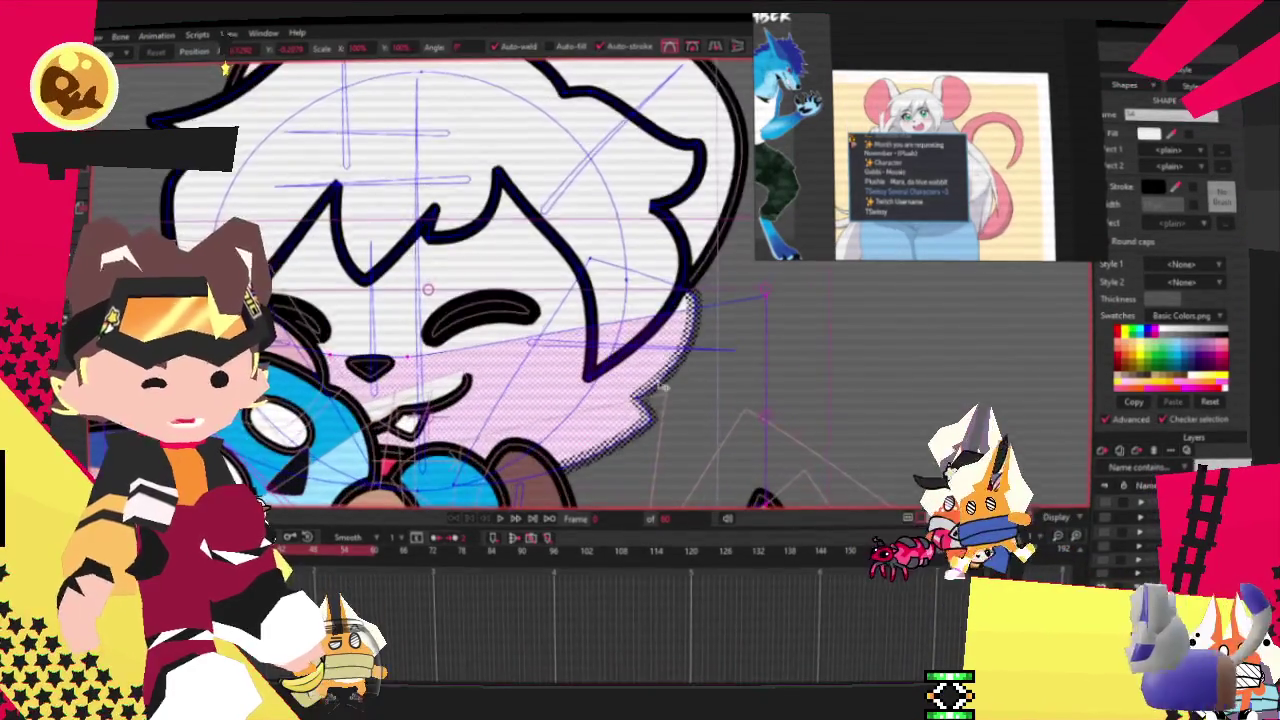
scroll(225, 68, up, 2)
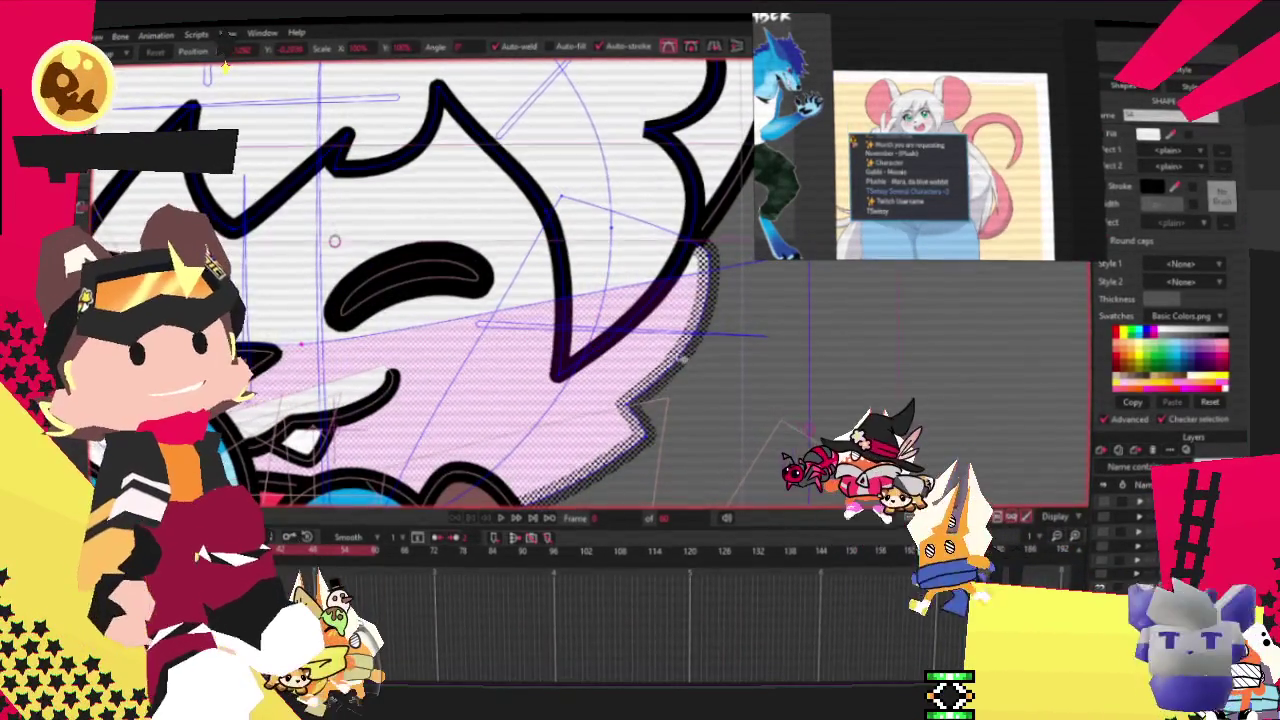
click(514, 202)
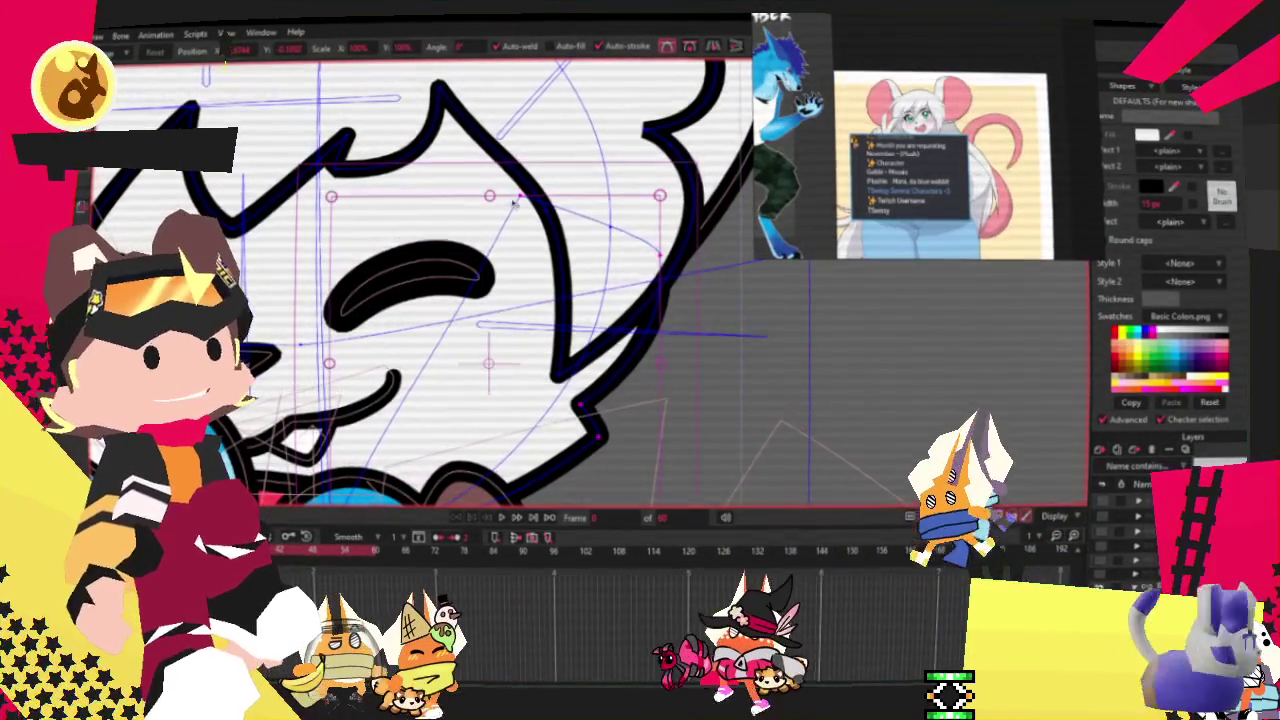
click(572, 380)
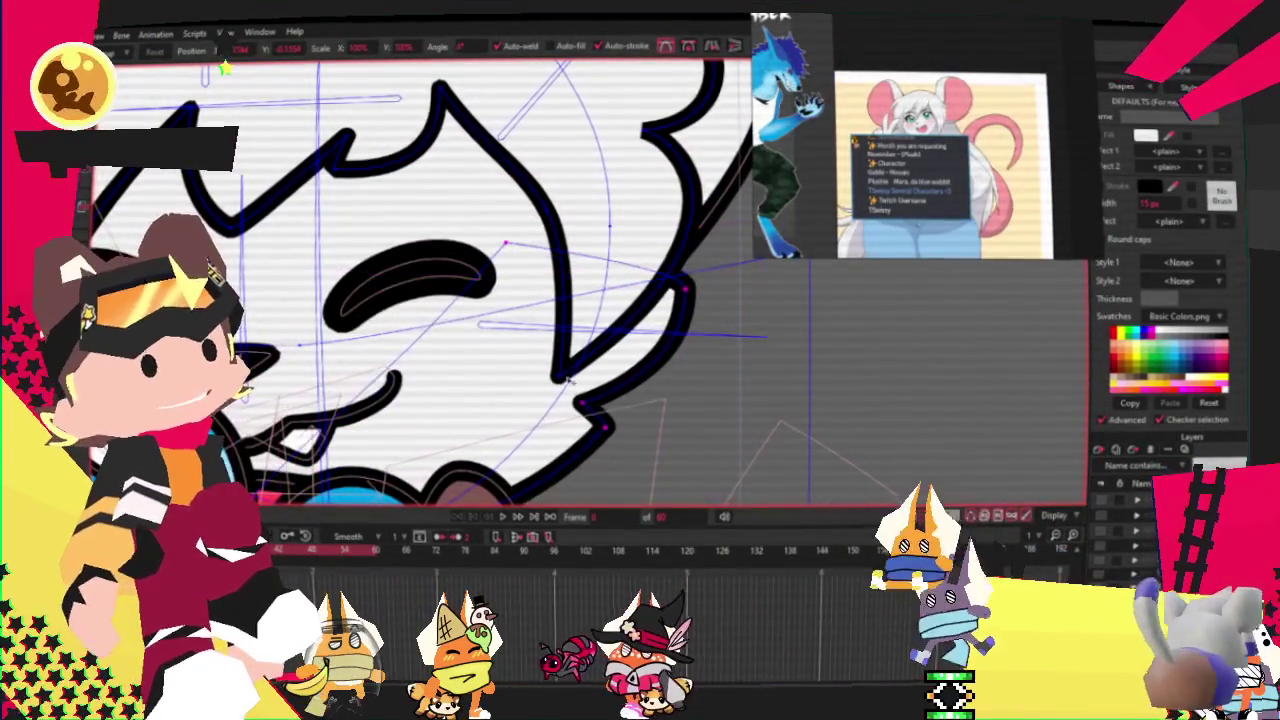
drag(568, 378, 878, 398)
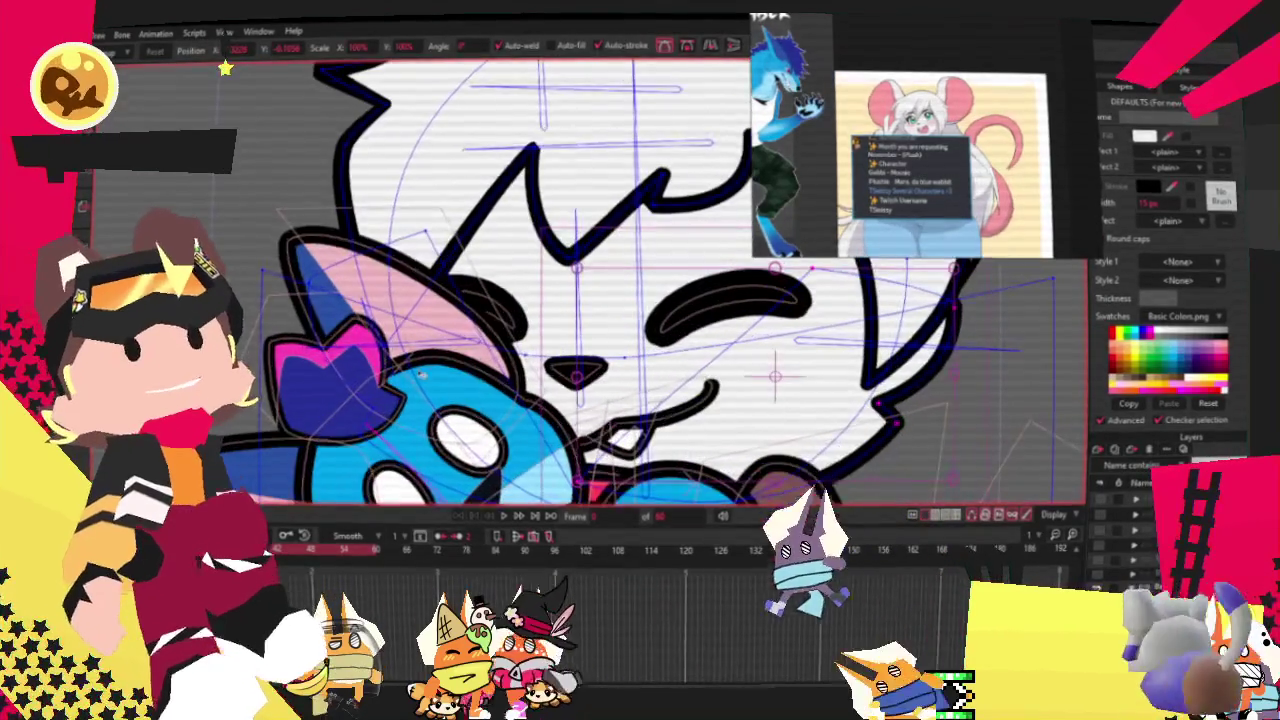
click(358, 285)
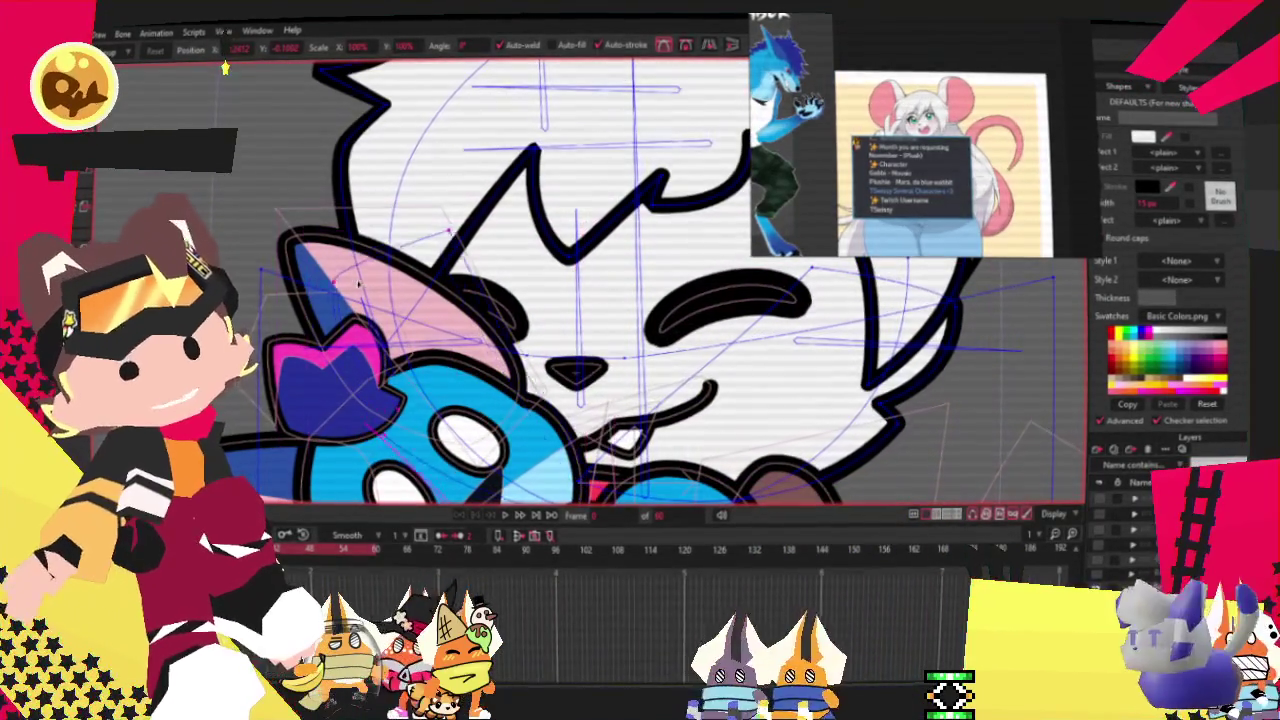
scroll(480, 345, down, 3)
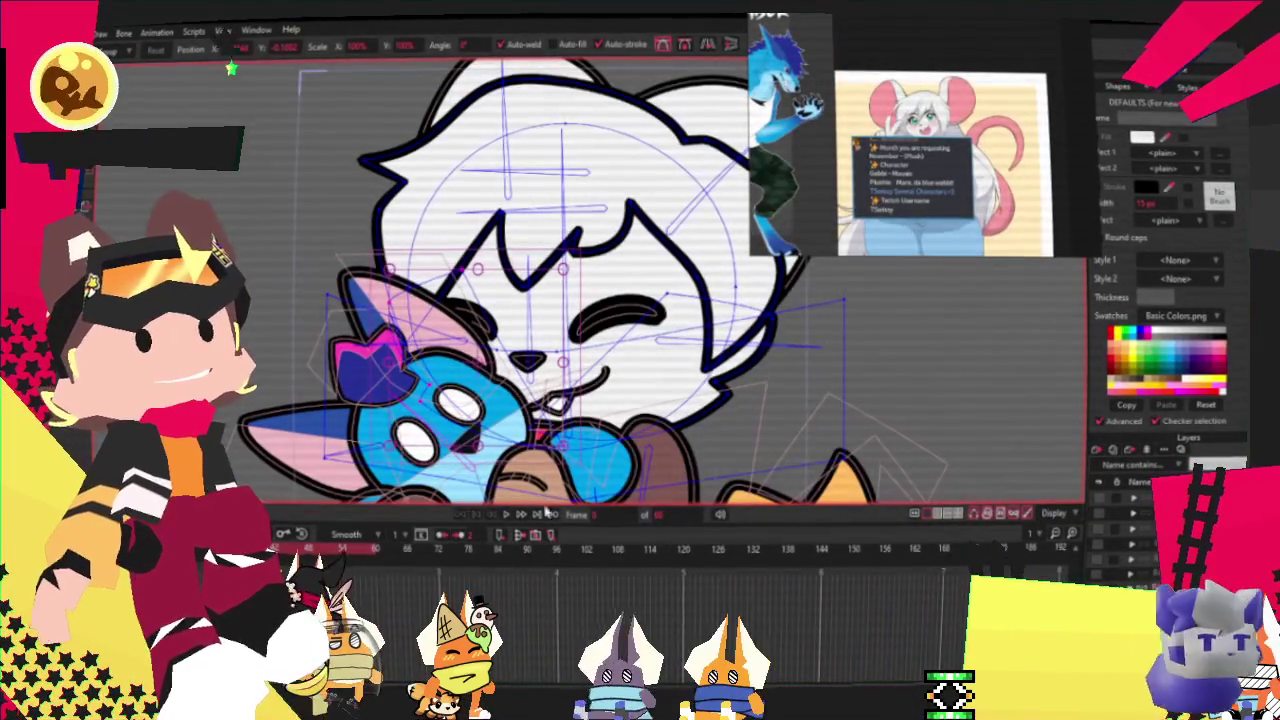
scroll(500, 360, down, 2)
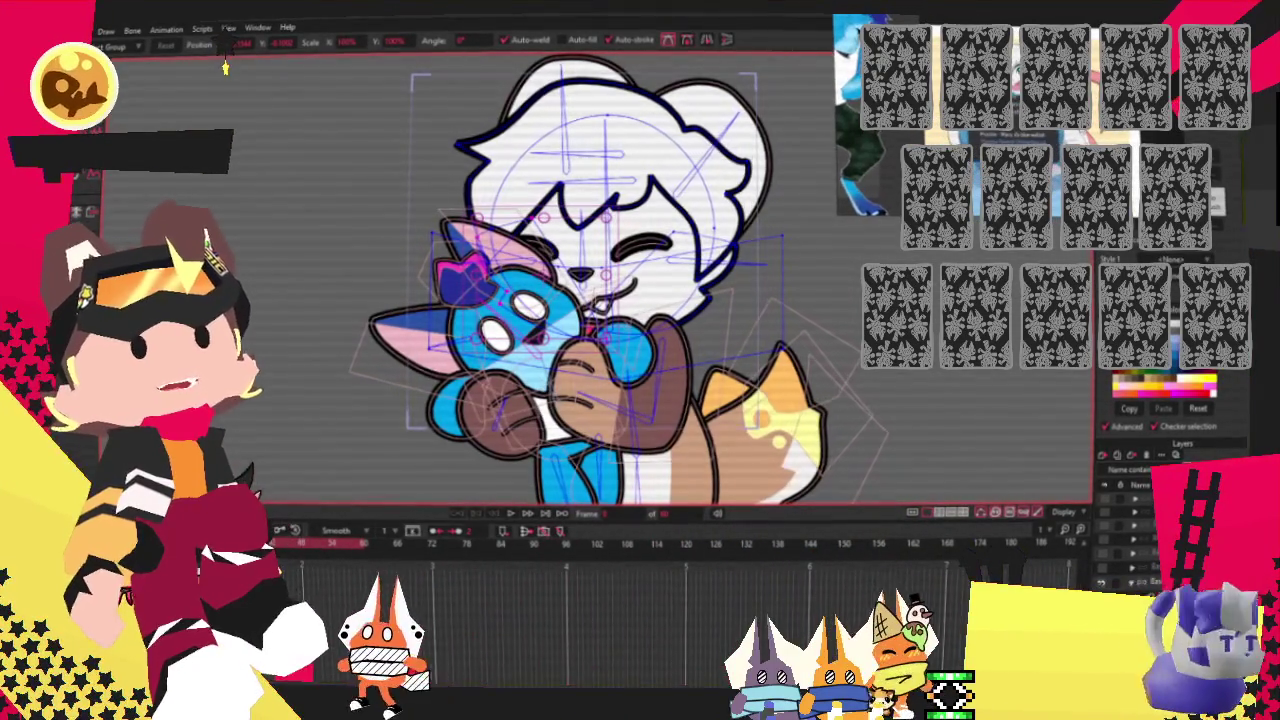
Reshape the head: lower the ear-head joint, bulge the lower-right curve, adjust the top hair lobe.
scroll(700, 341, down, 3)
scroll(697, 260, up, 2)
scroll(697, 260, up, 2)
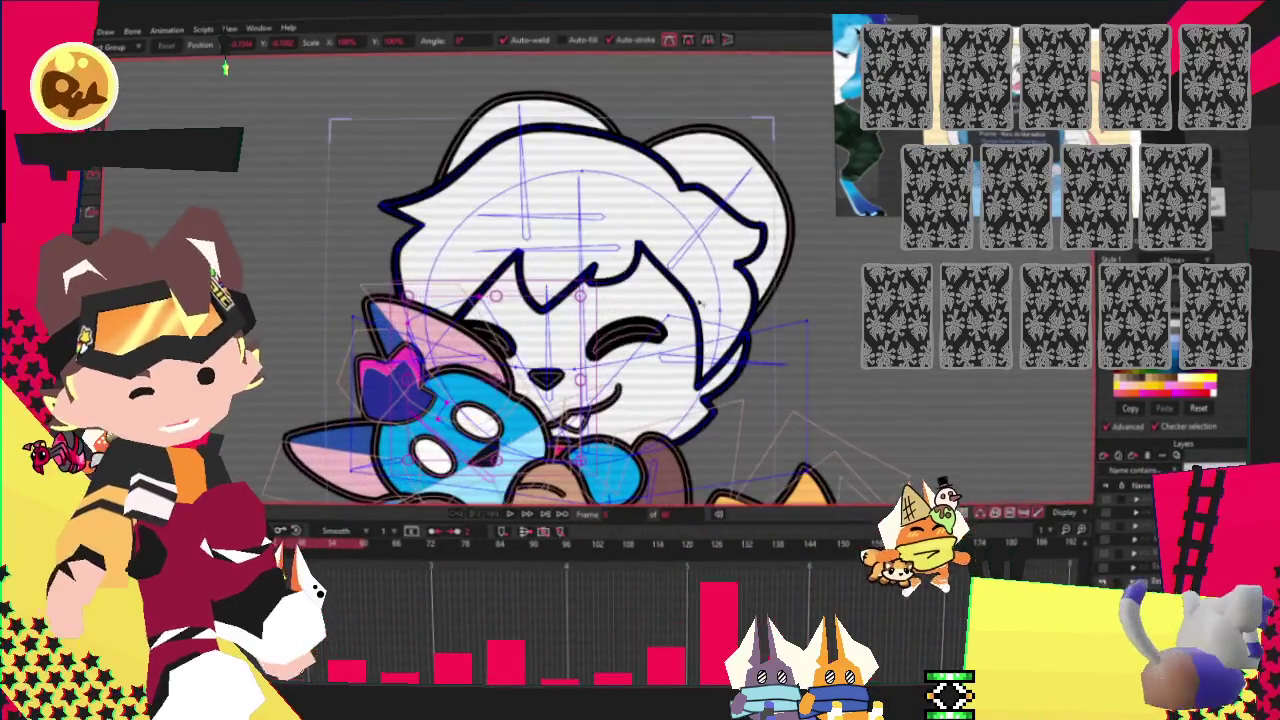
scroll(640, 273, up, 1)
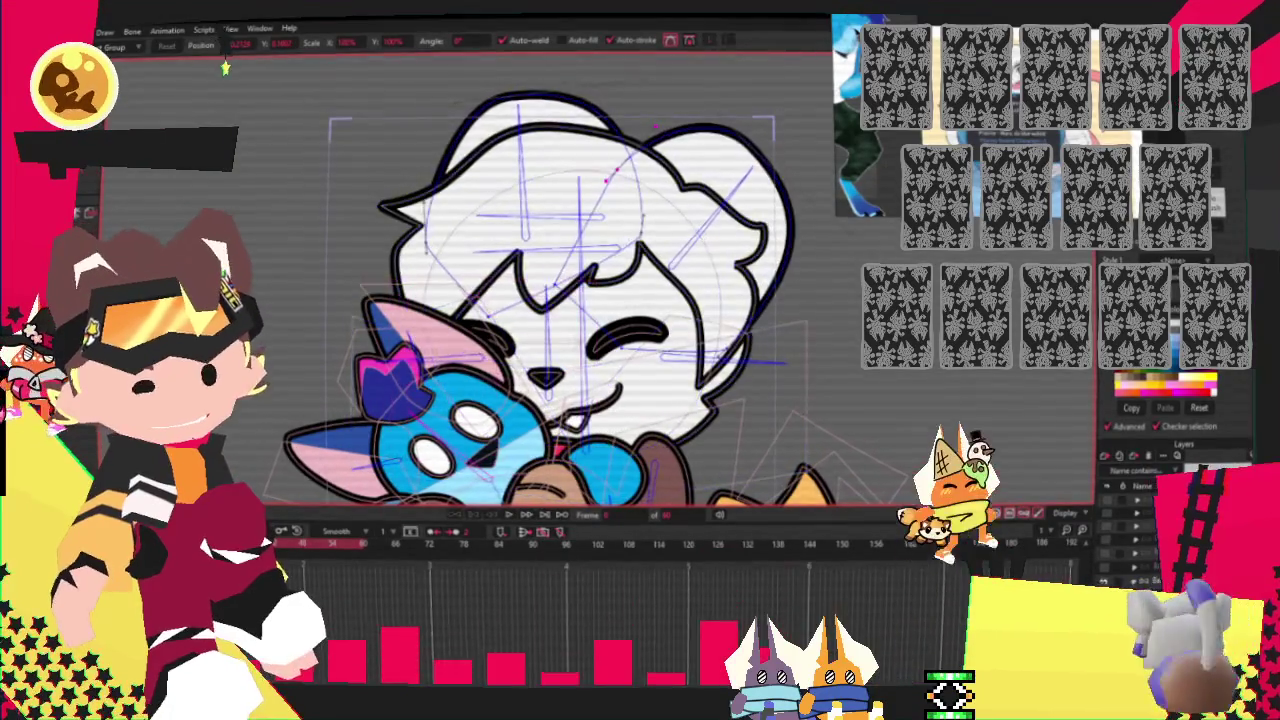
scroll(640, 273, down, 2)
scroll(720, 182, up, 2)
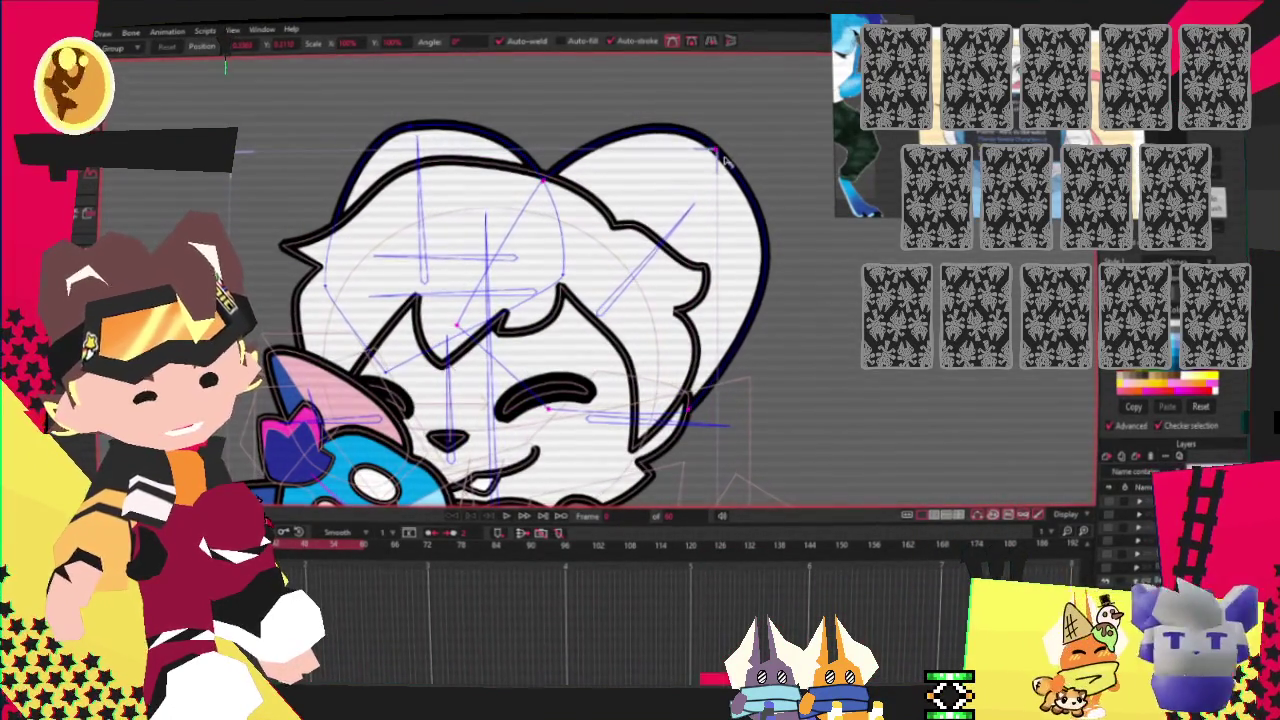
click(458, 324)
drag(541, 181, 540, 297)
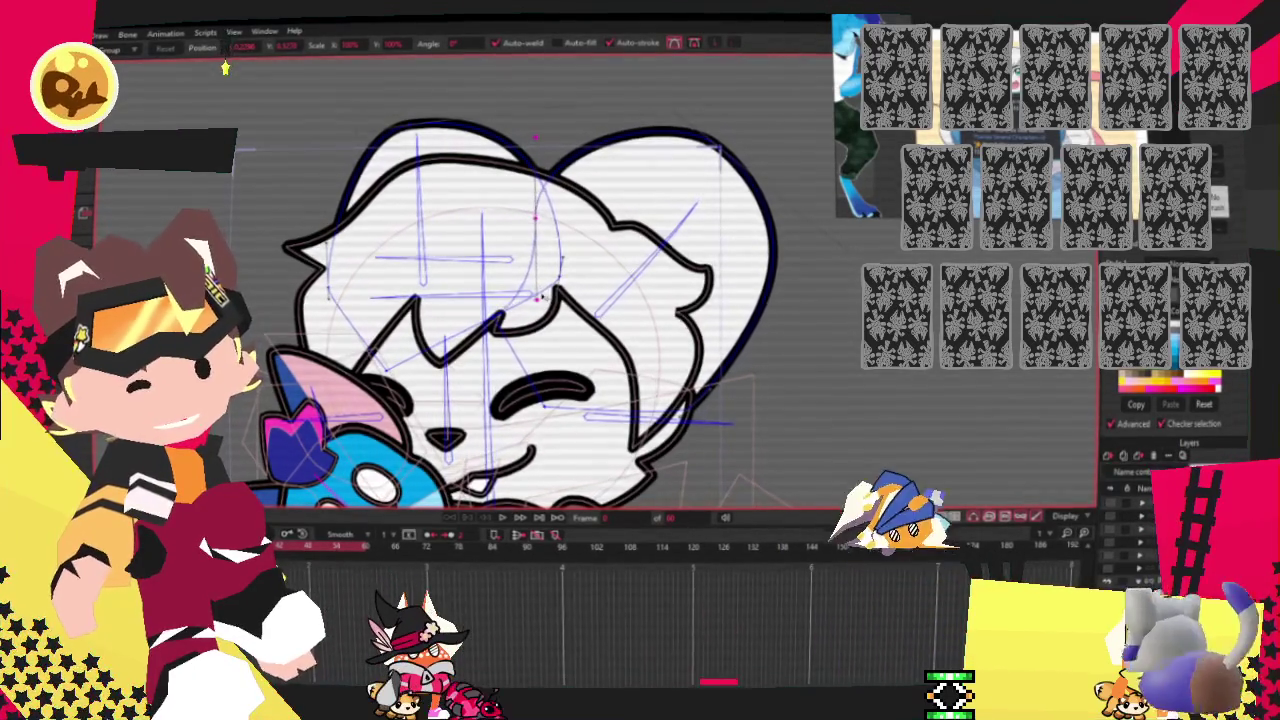
mouse_move(737, 389)
mouse_down()
mouse_move(763, 391)
mouse_move(747, 385)
mouse_up()
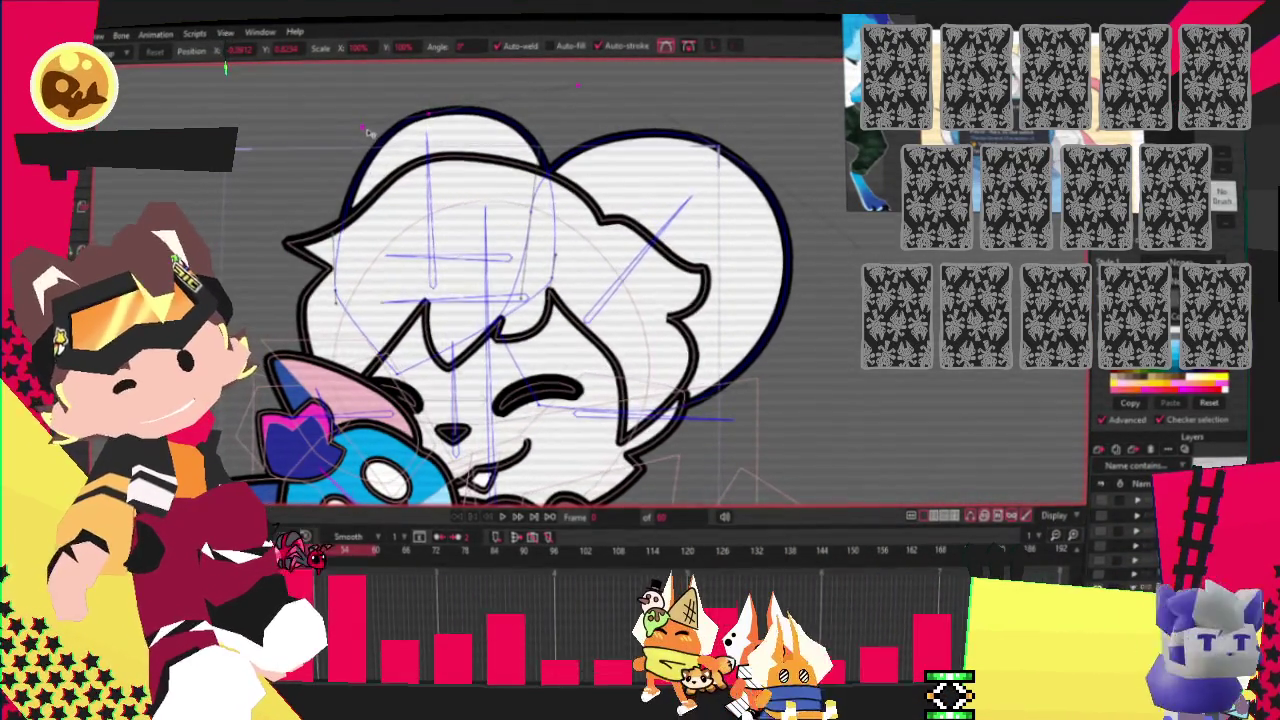
drag(560, 258, 532, 288)
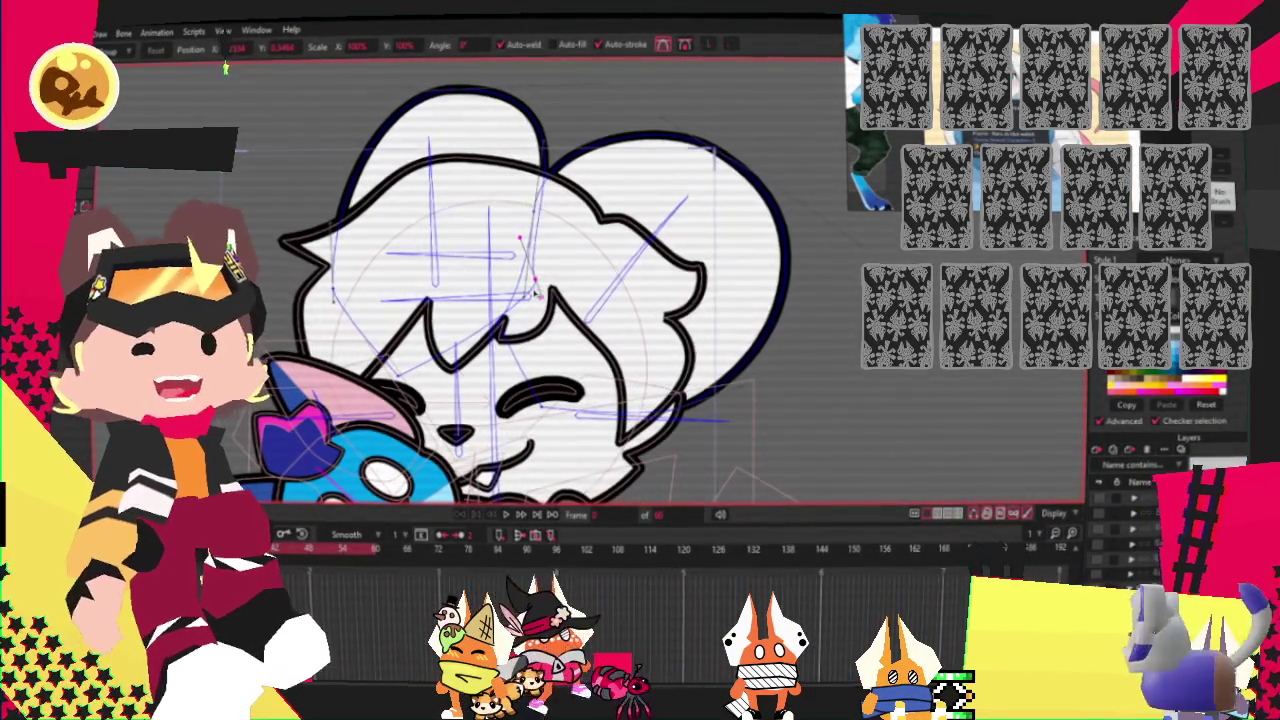
Select the left-side head points and the ear outline, then clear the point selection.
click(340, 285)
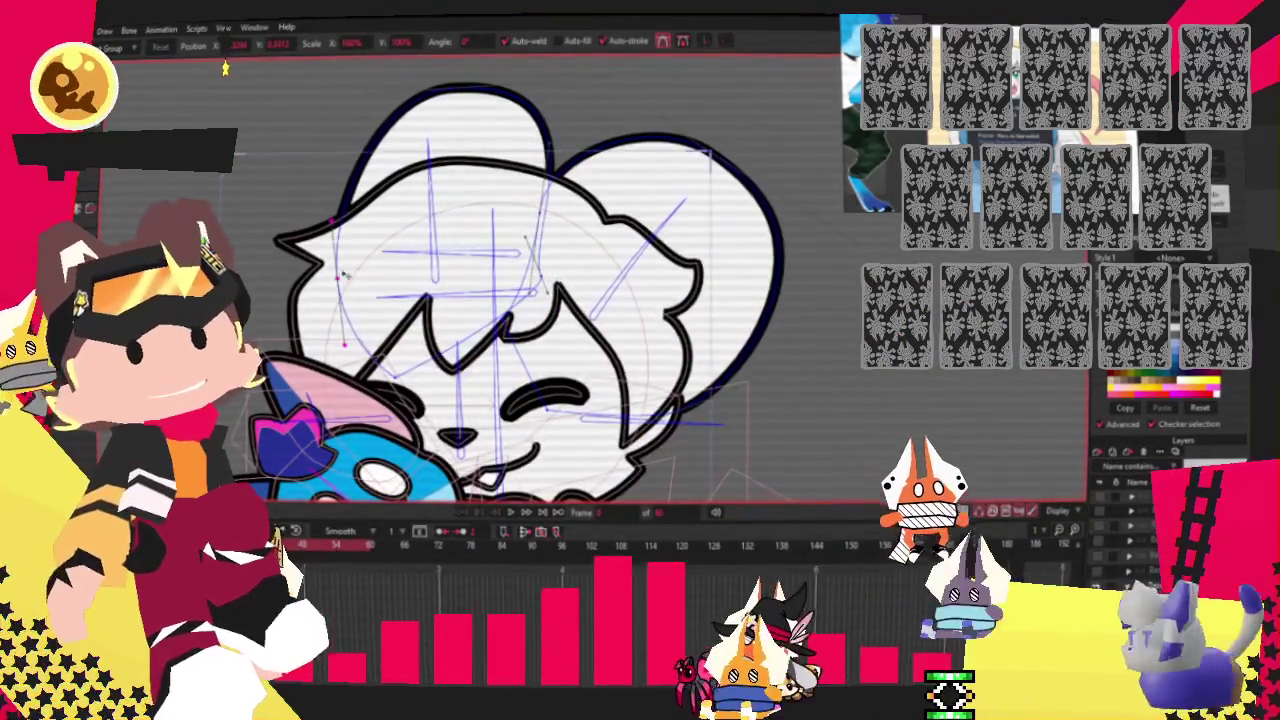
scroll(342, 273, down, 1)
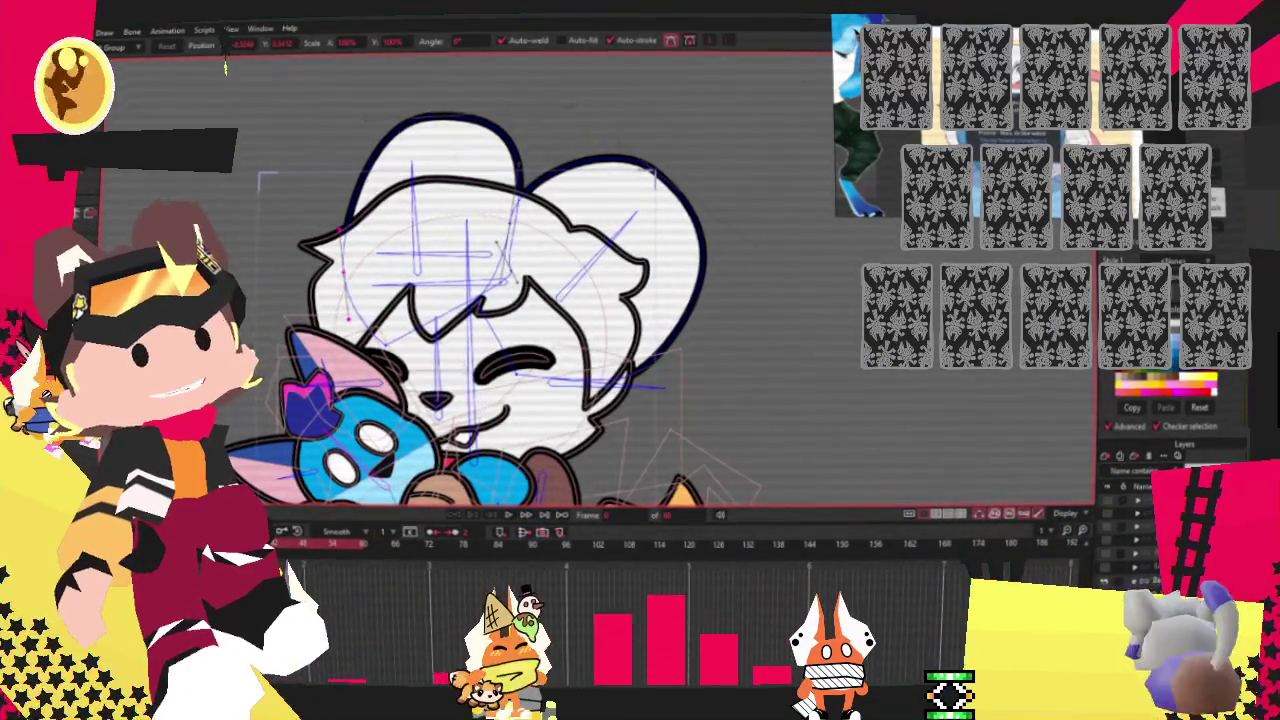
scroll(535, 287, up, 2)
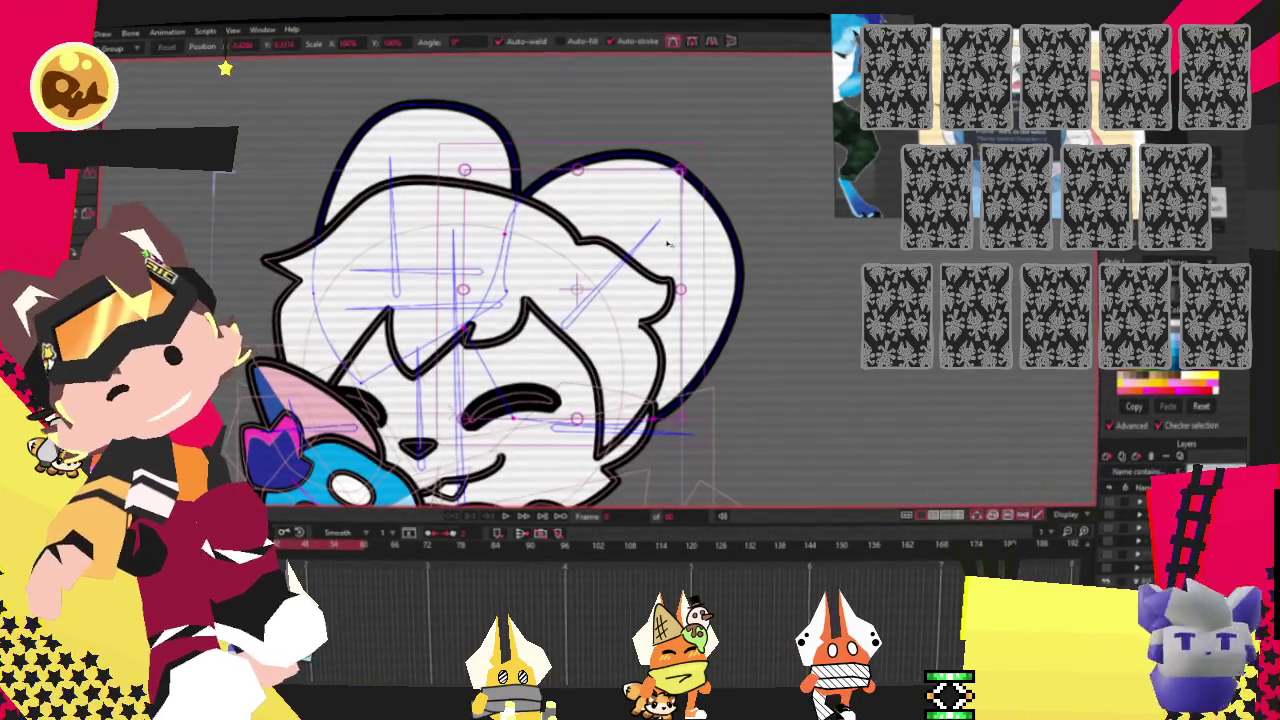
click(668, 179)
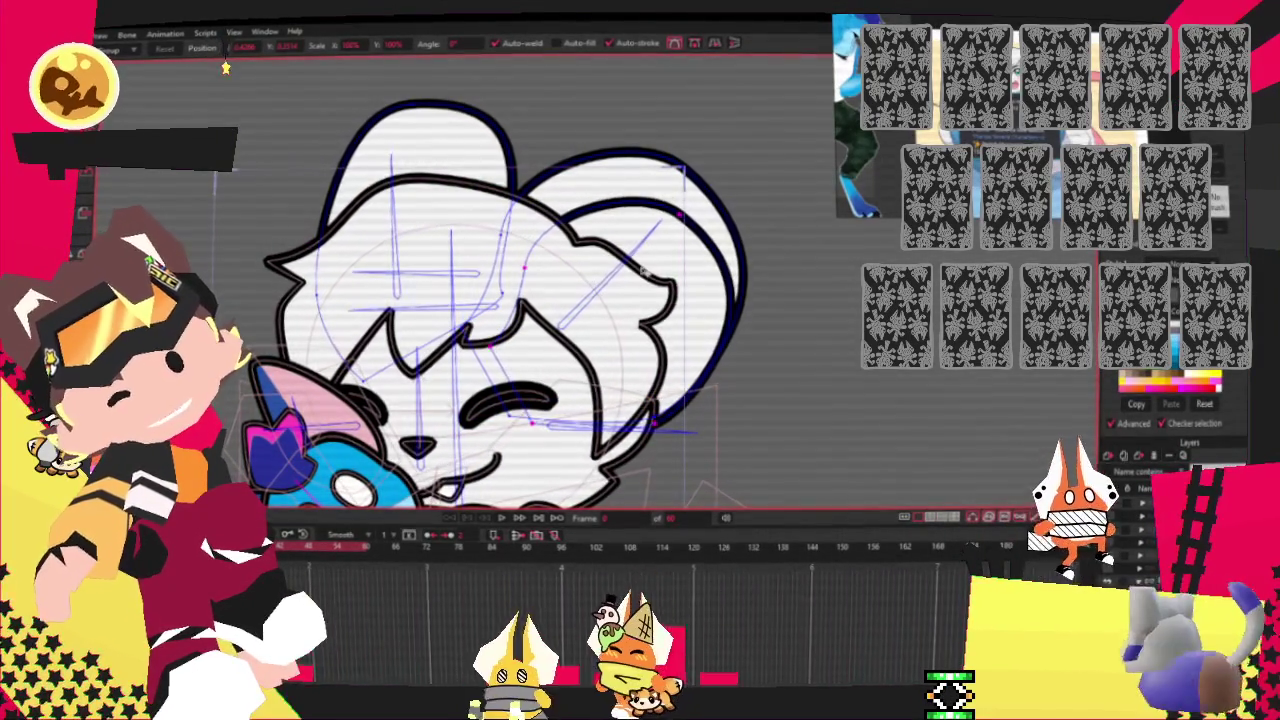
key(m)
key(q)
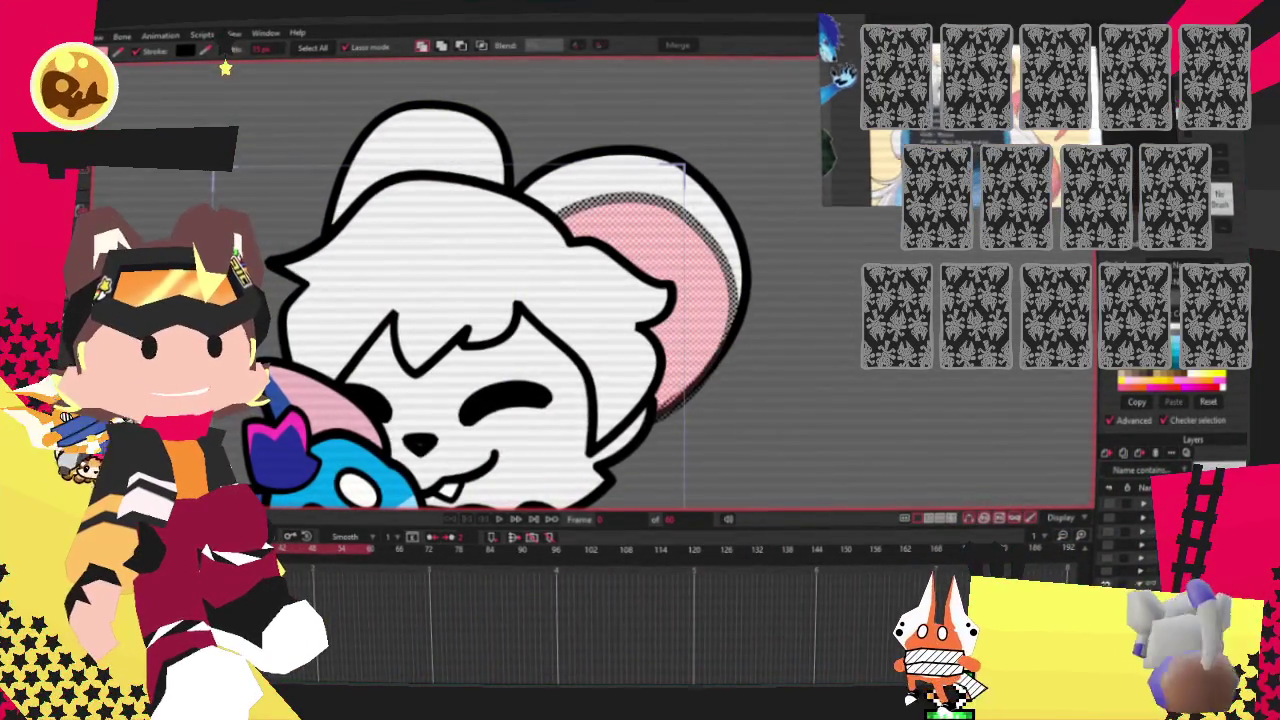
Enlarge the pink inner ear down and right, and widen the ear outline to match the sketch.
scroll(745, 313, down, 3)
scroll(638, 235, up, 2)
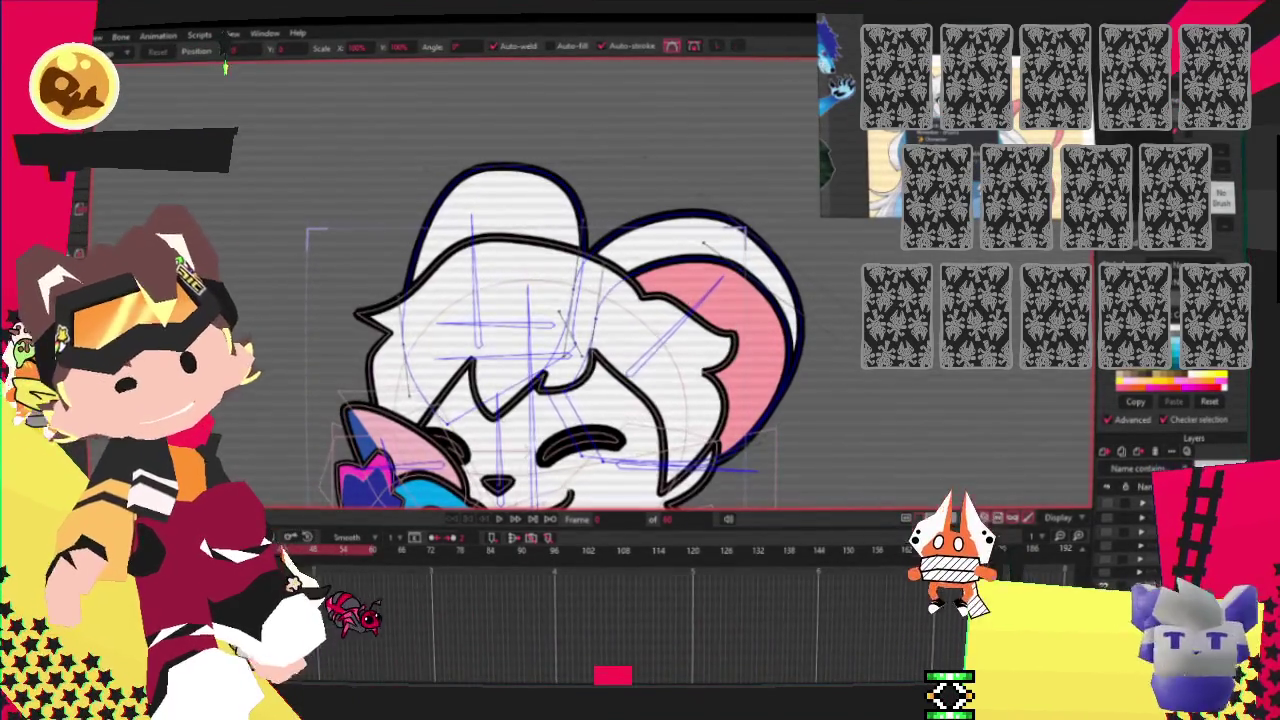
key(g)
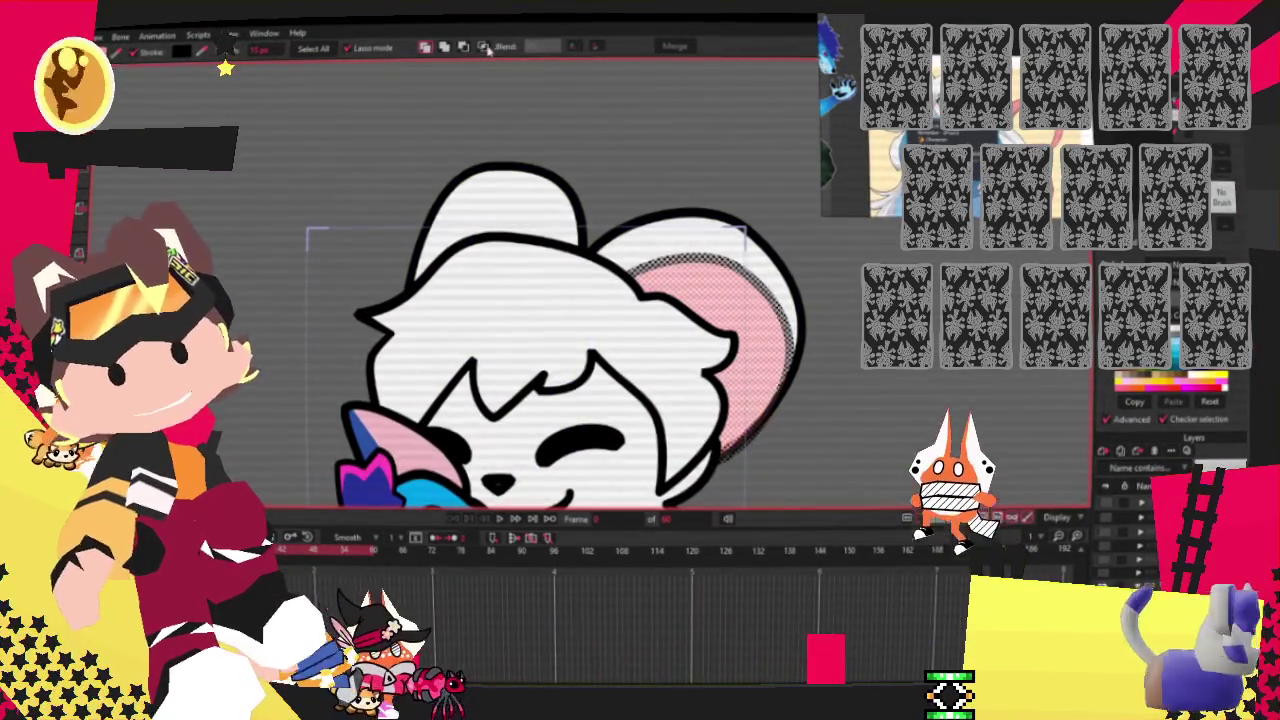
click(544, 99)
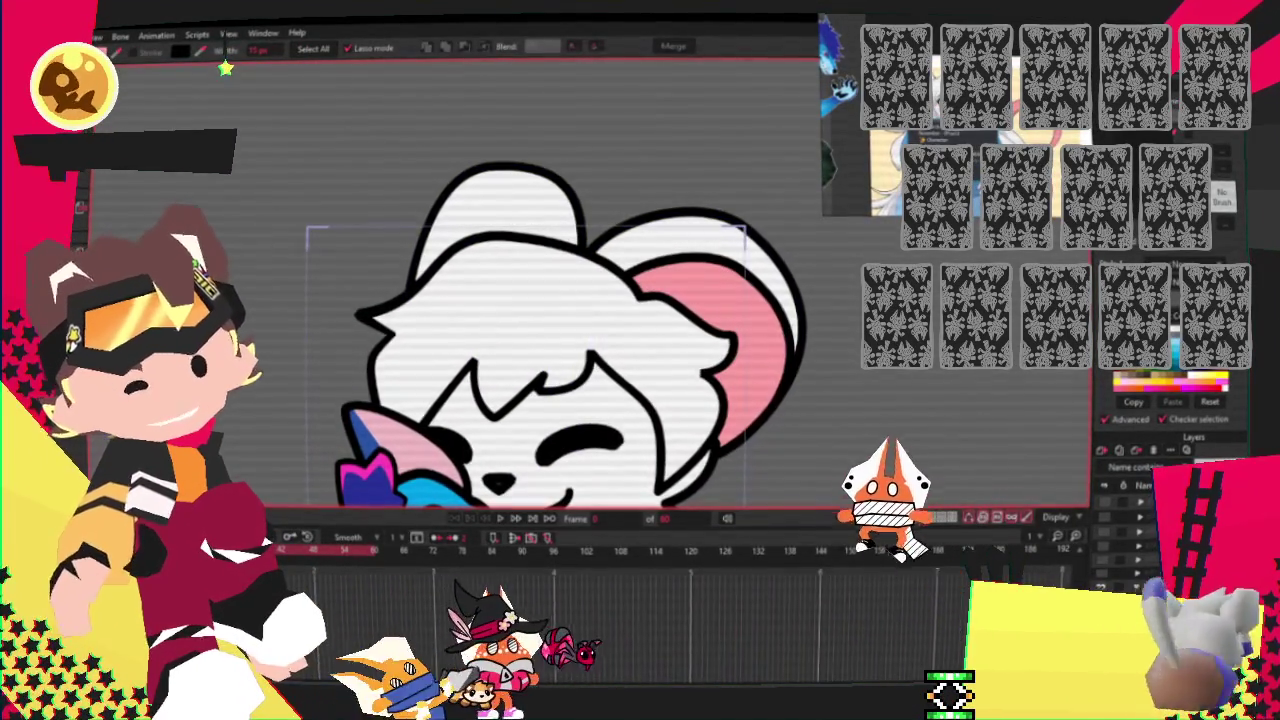
key(t)
scroll(703, 457, up, 2)
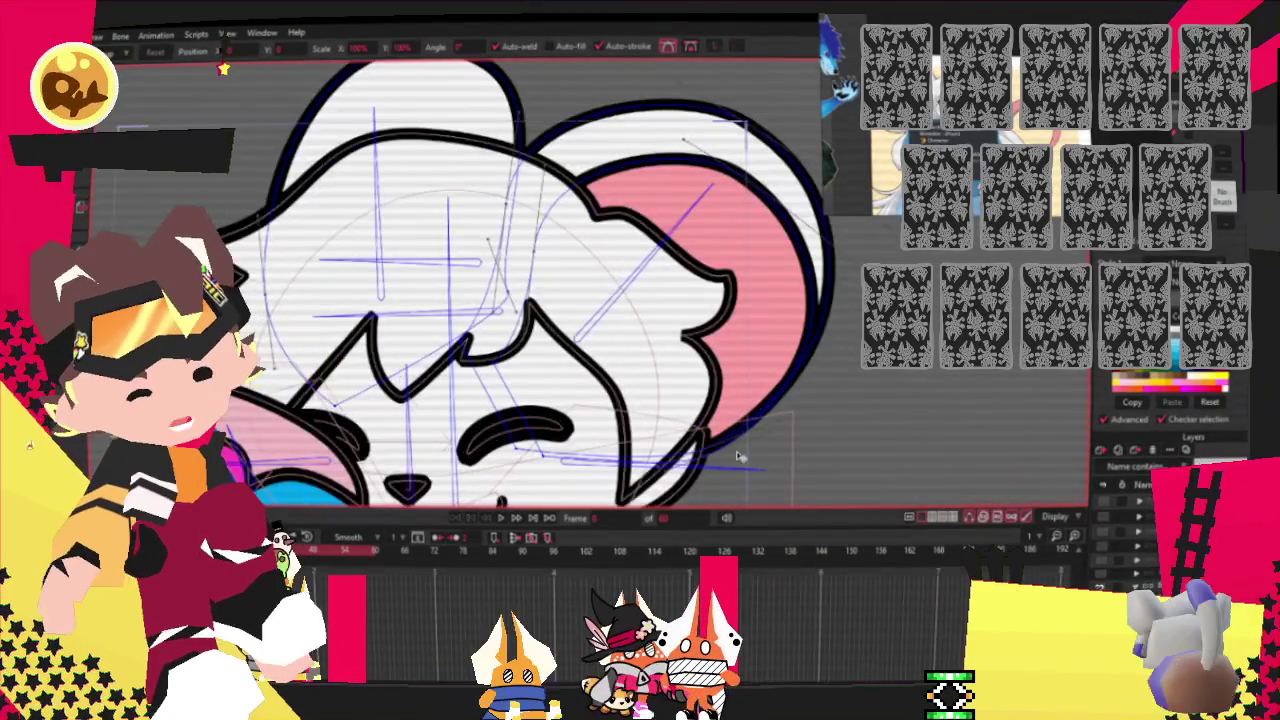
scroll(703, 457, up, 2)
mouse_move(703, 457)
mouse_down()
mouse_move(687, 445)
mouse_move(724, 470)
mouse_up()
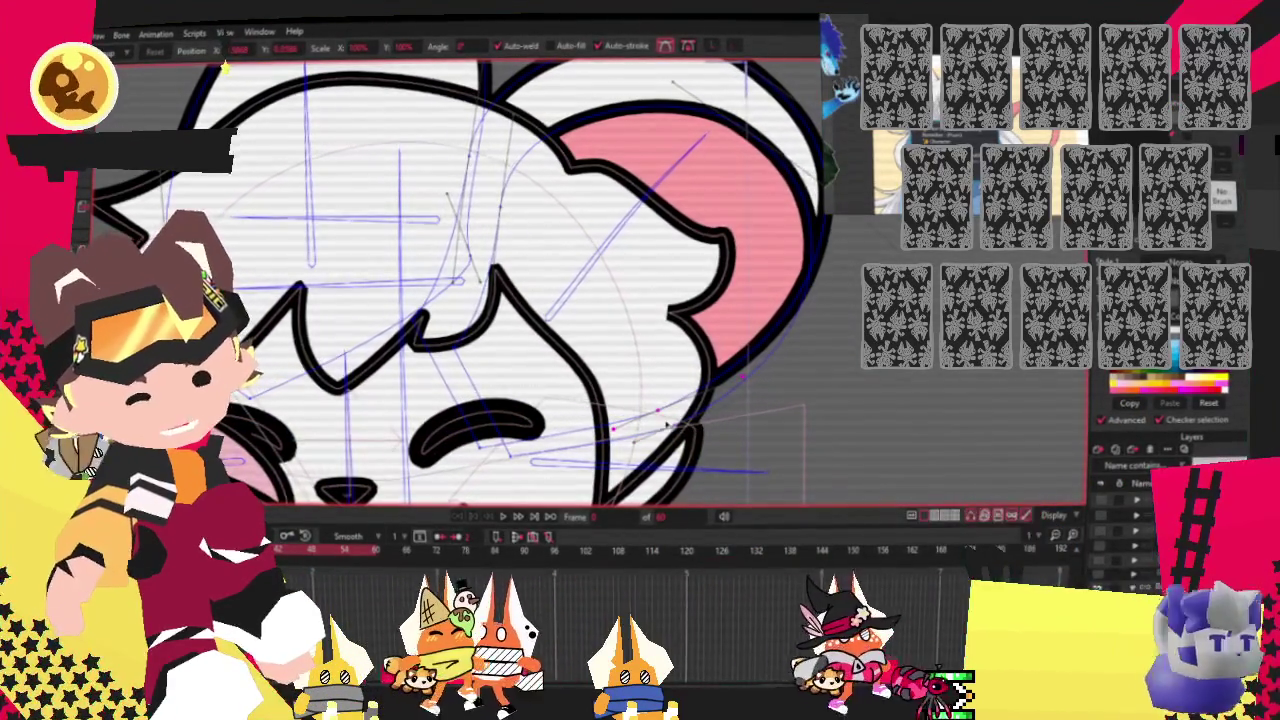
drag(724, 470, 600, 335)
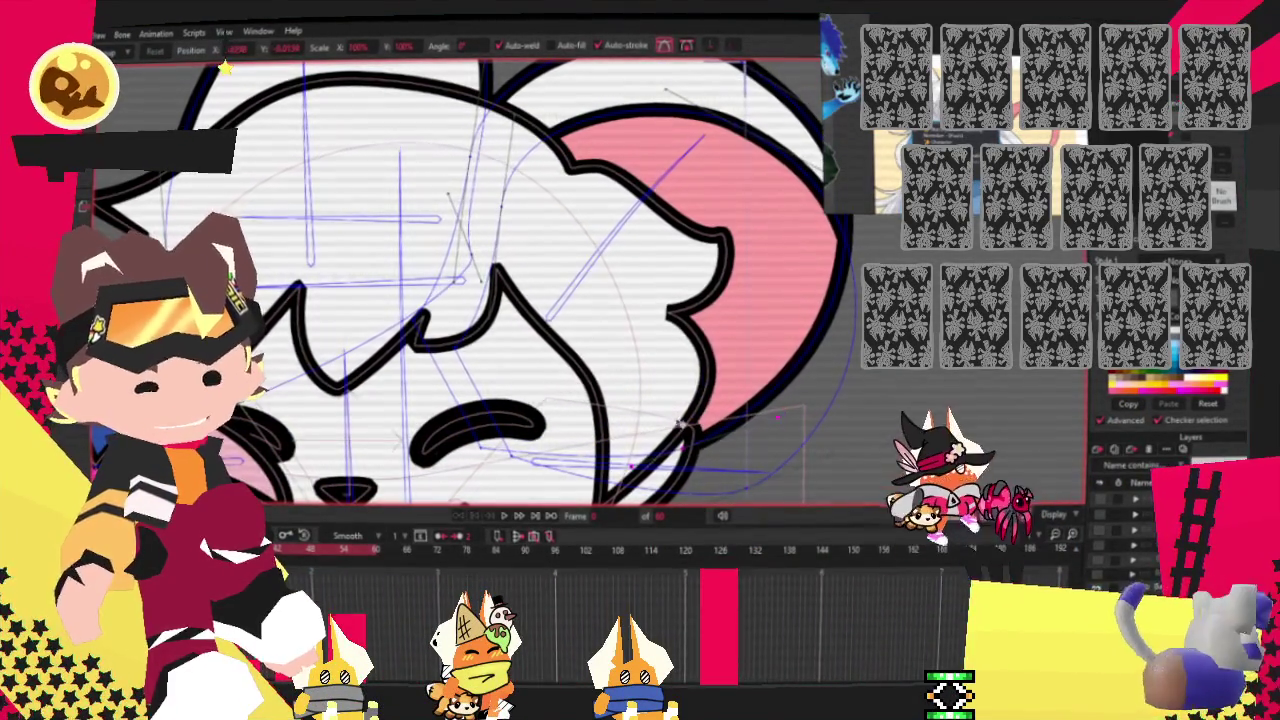
scroll(600, 335, down, 3)
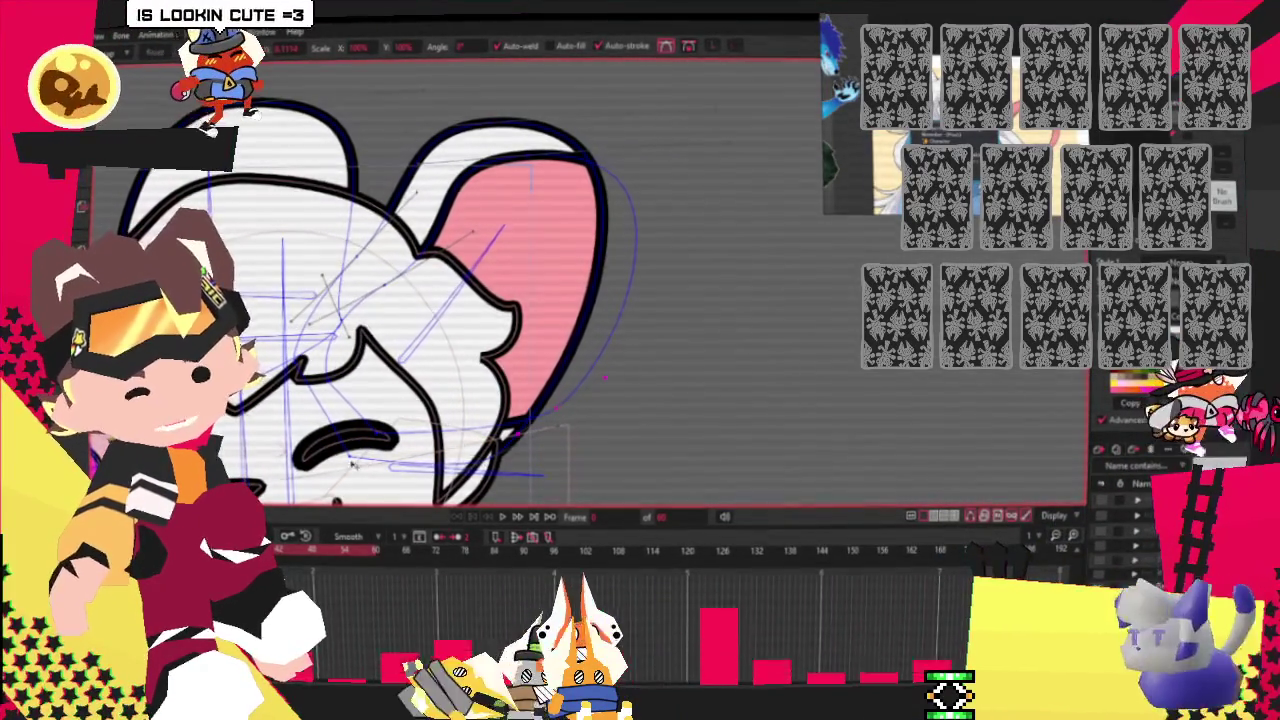
drag(520, 430, 543, 445)
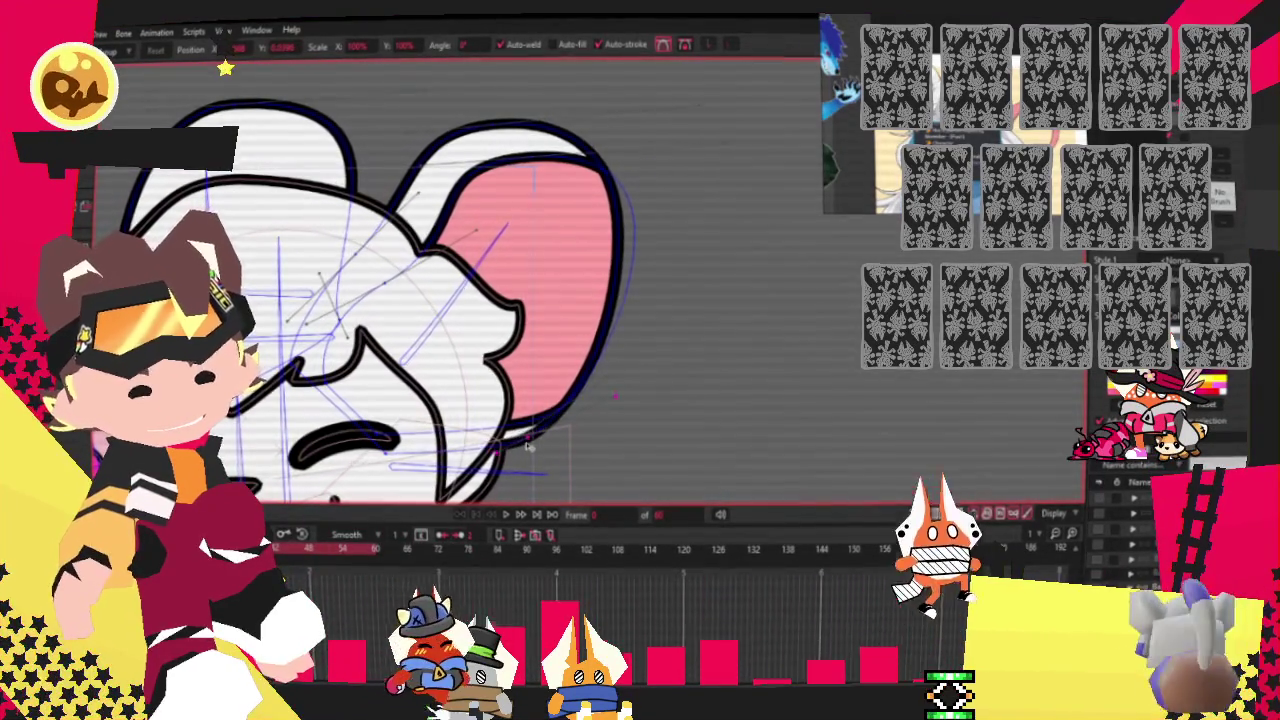
Try the line-width and curvature tools, then drag the right ear outline up and inward.
scroll(530, 360, up, 2)
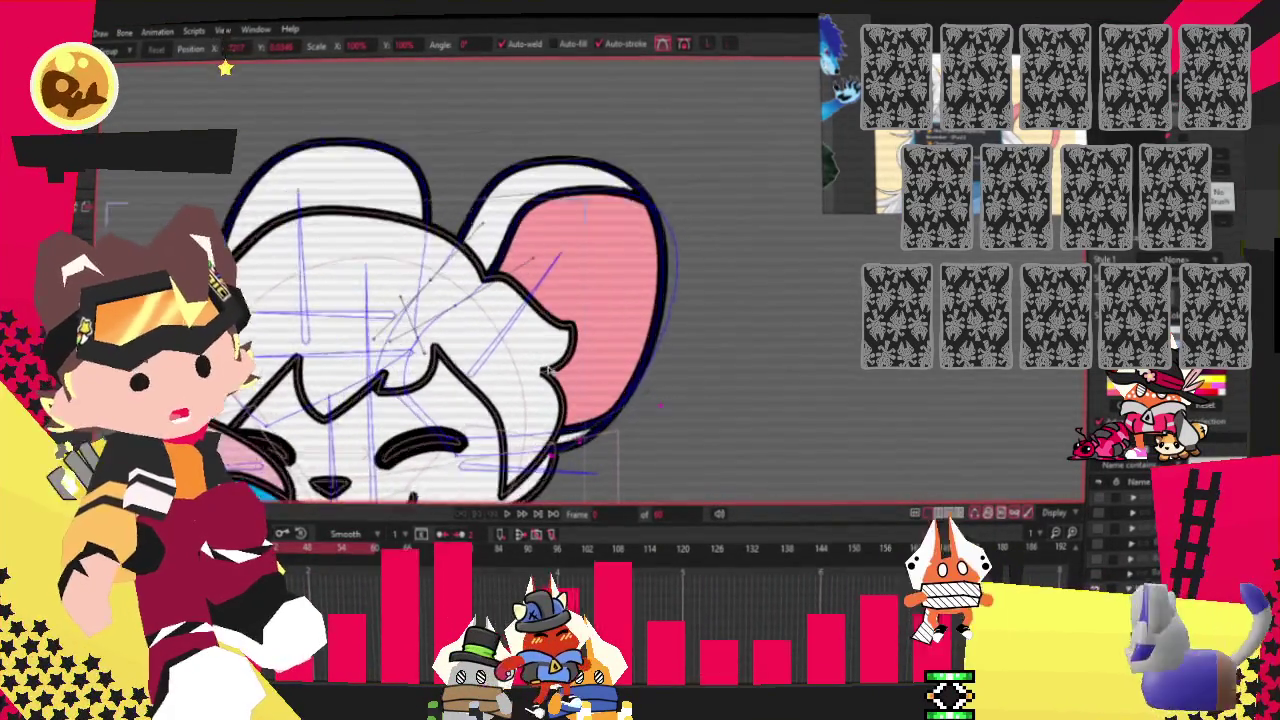
scroll(530, 360, up, 2)
key(w)
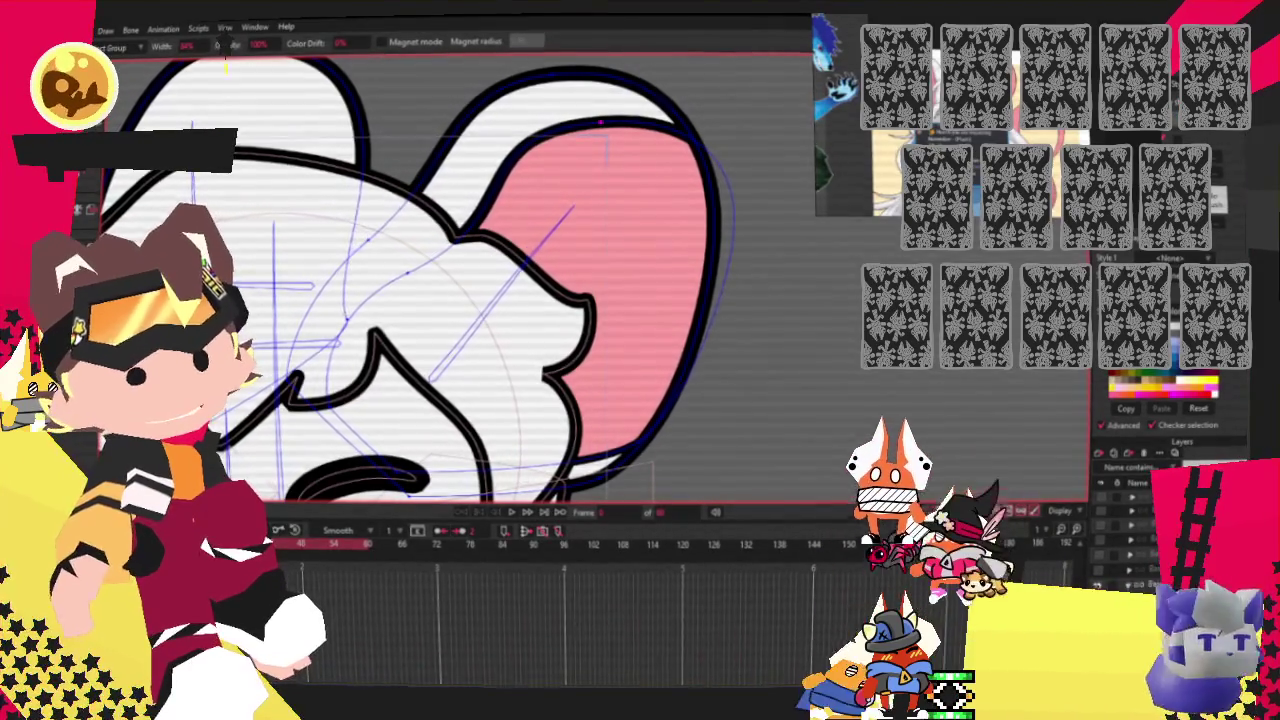
key(c)
scroll(528, 138, down, 2)
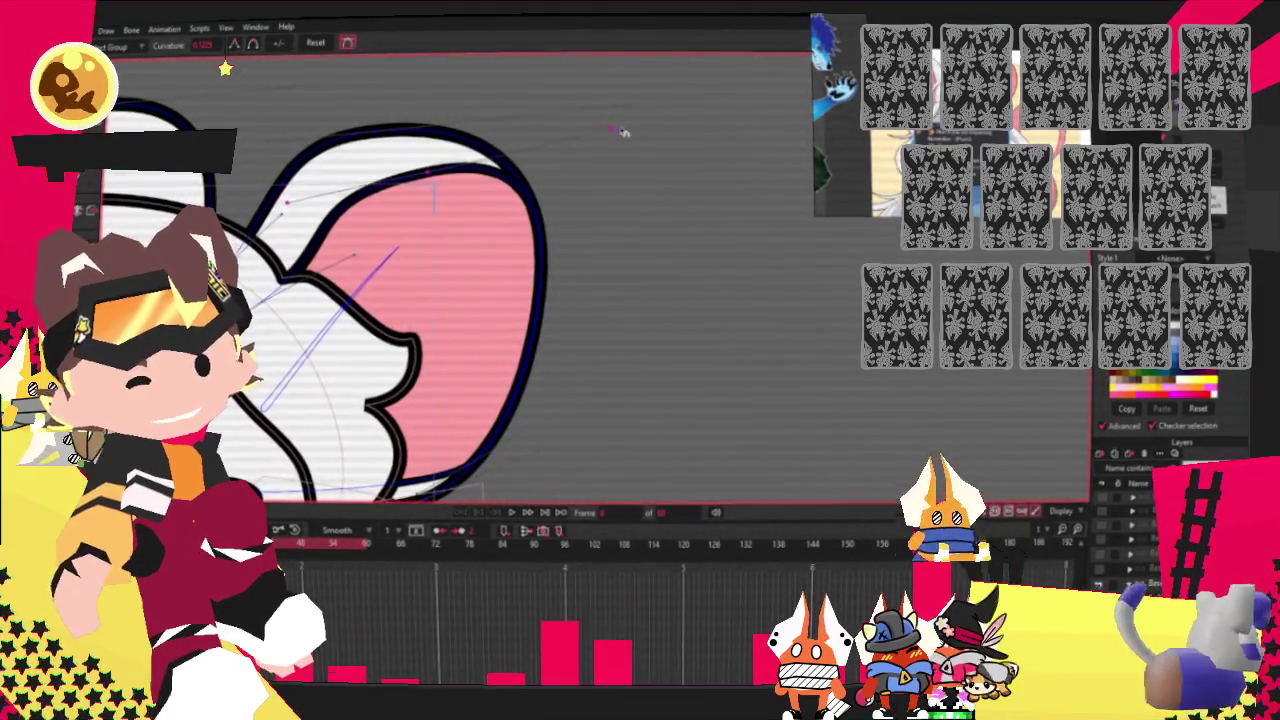
key(t)
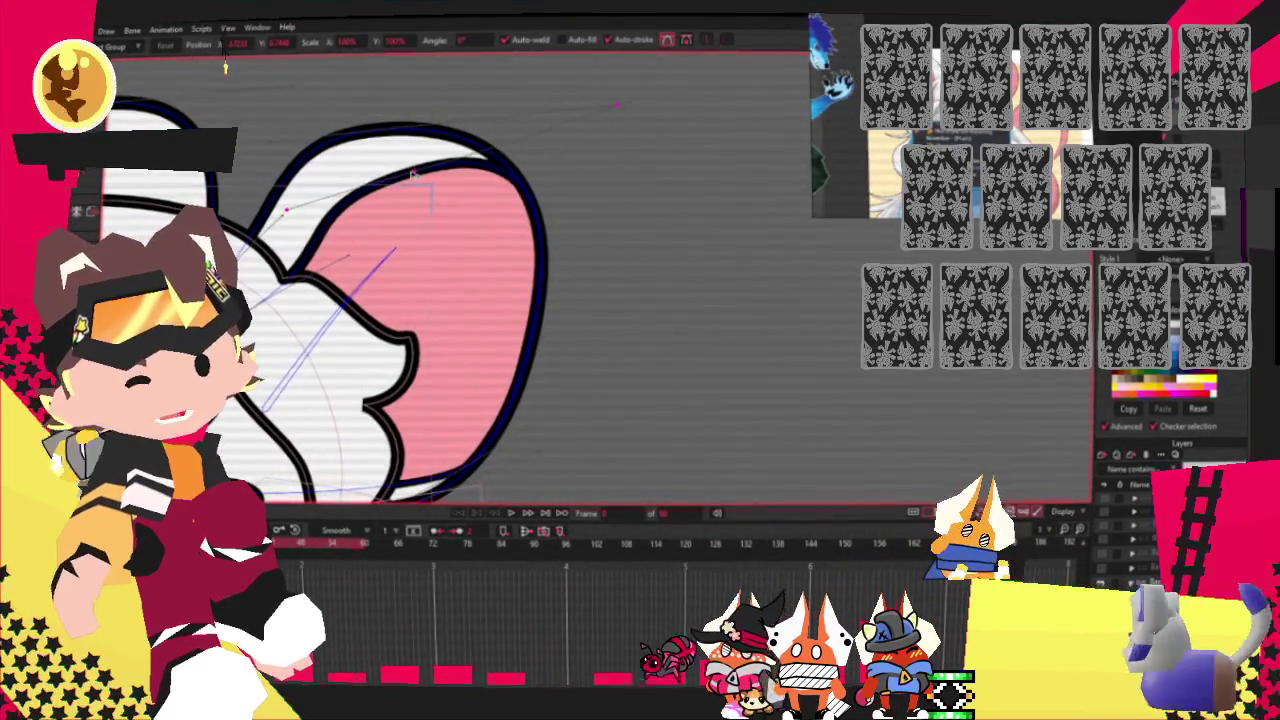
drag(395, 168, 340, 135)
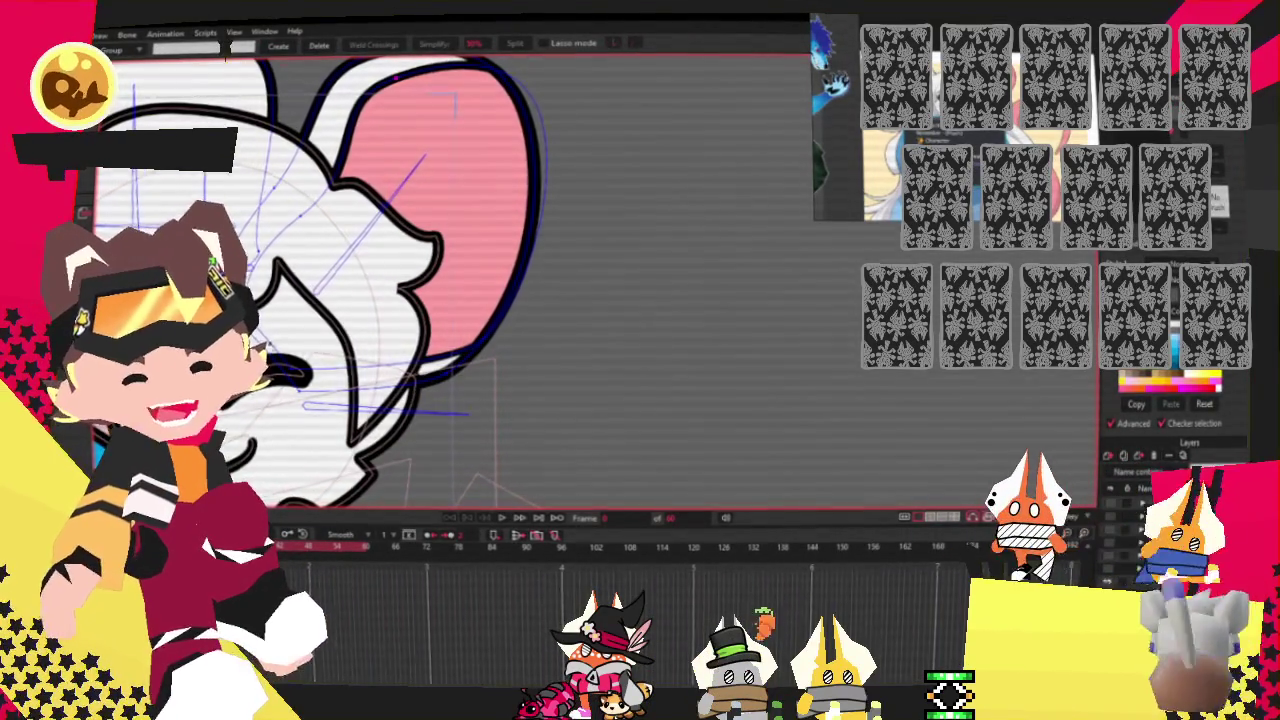
Select the points along the ear's lower edge and pull the outer edge and tip inward.
drag(480, 342, 578, 437)
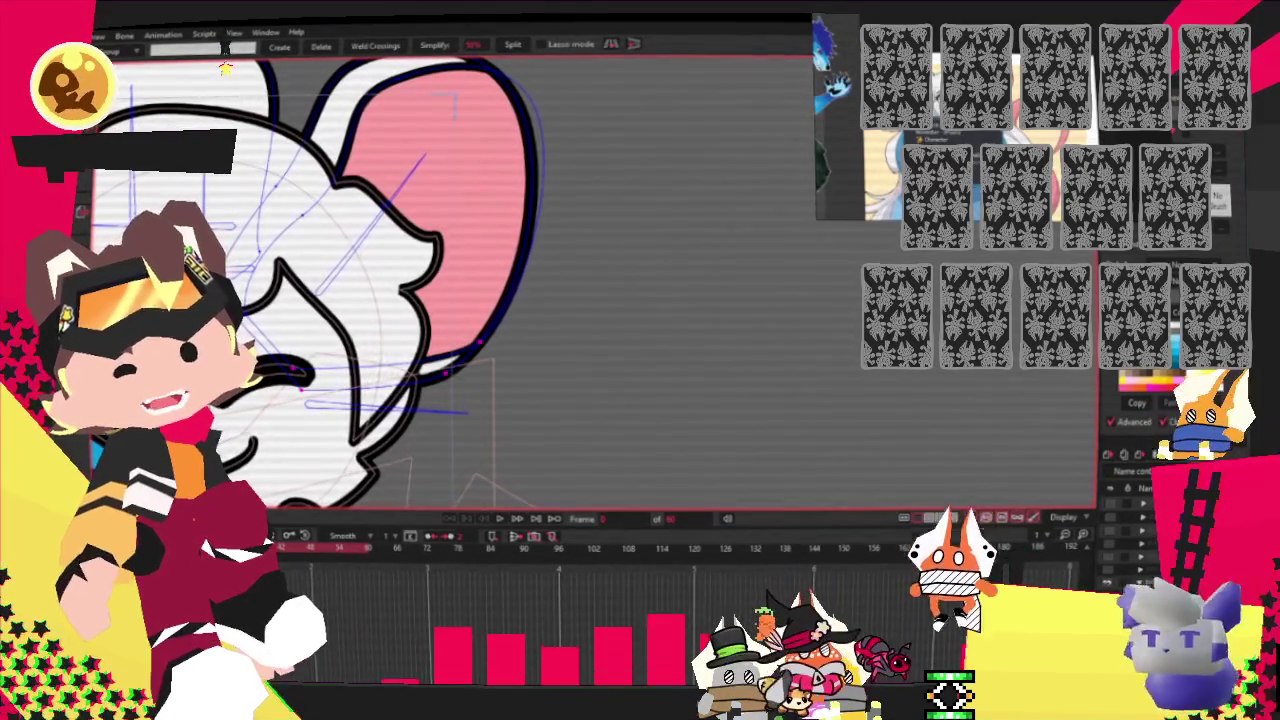
key(t)
scroll(412, 293, up, 2)
scroll(412, 293, up, 2)
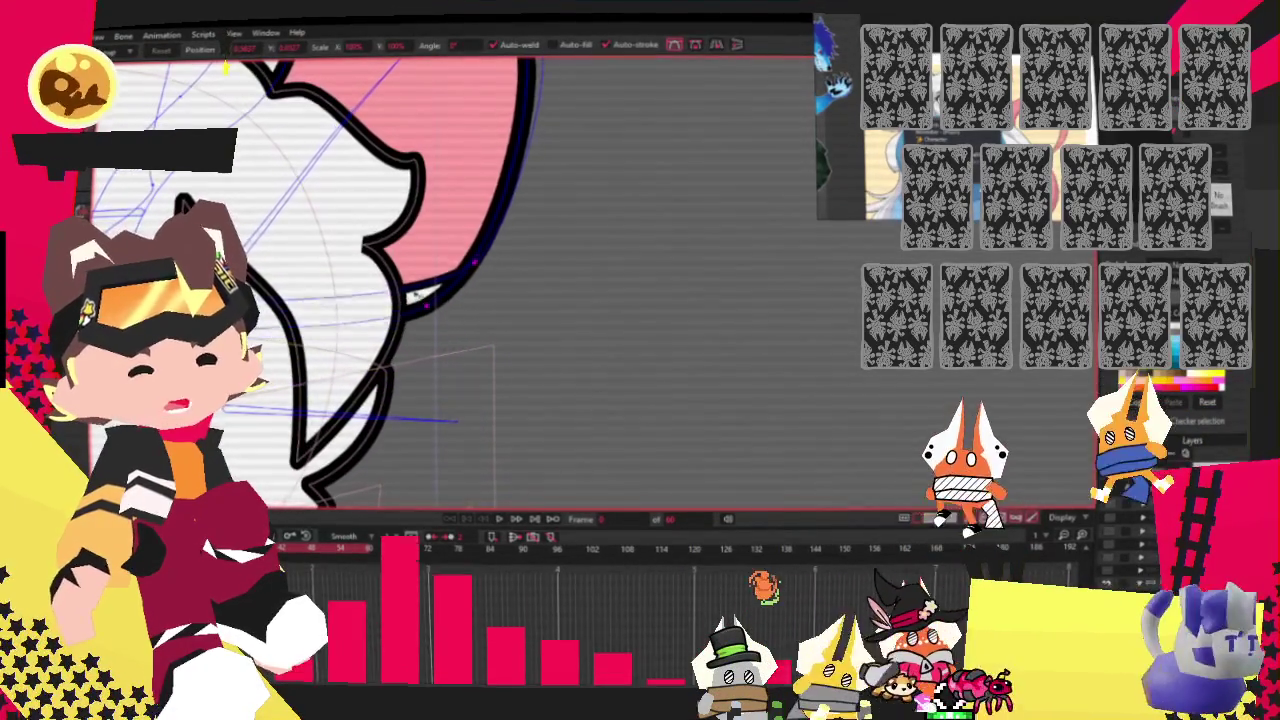
scroll(413, 295, down, 2)
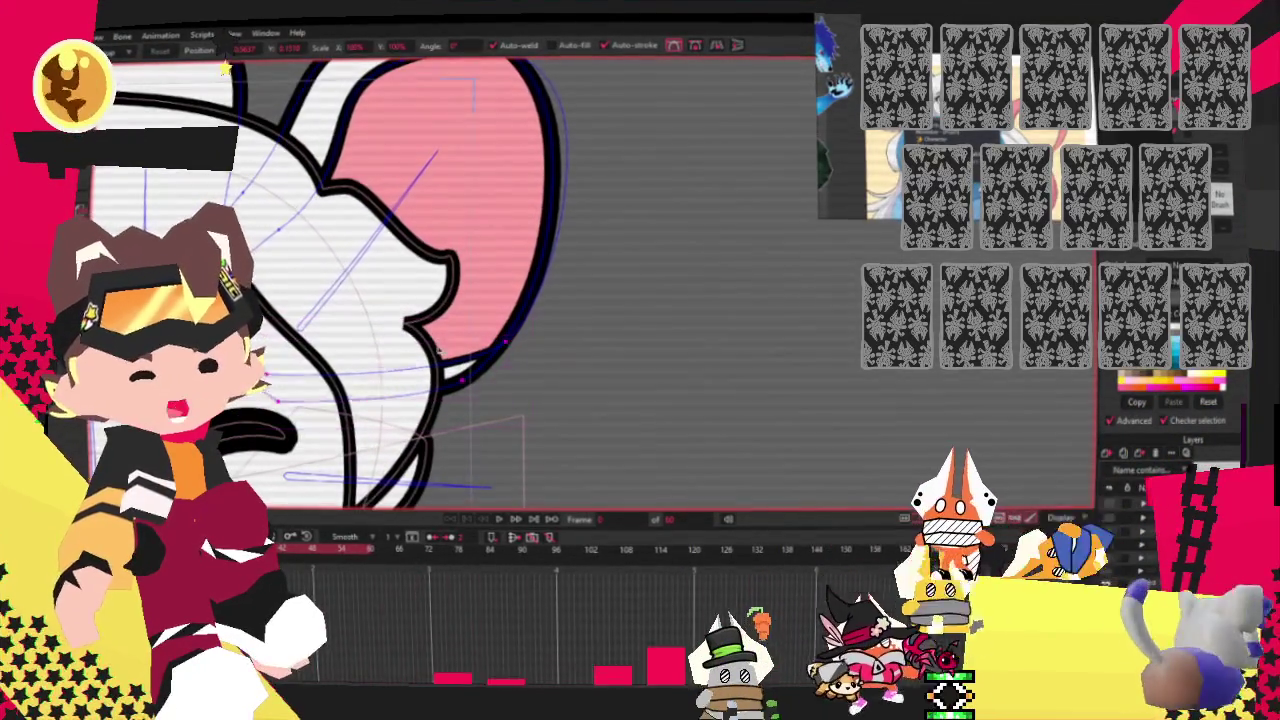
drag(439, 344, 442, 333)
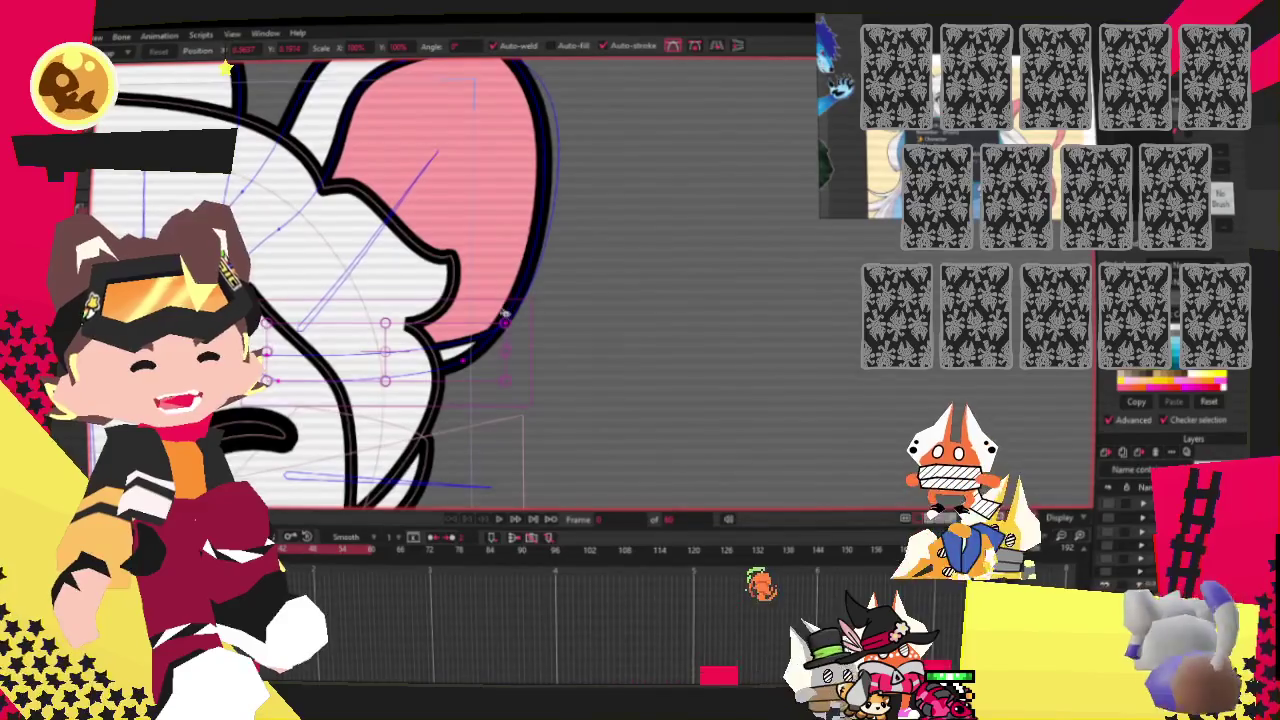
scroll(516, 321, down, 2)
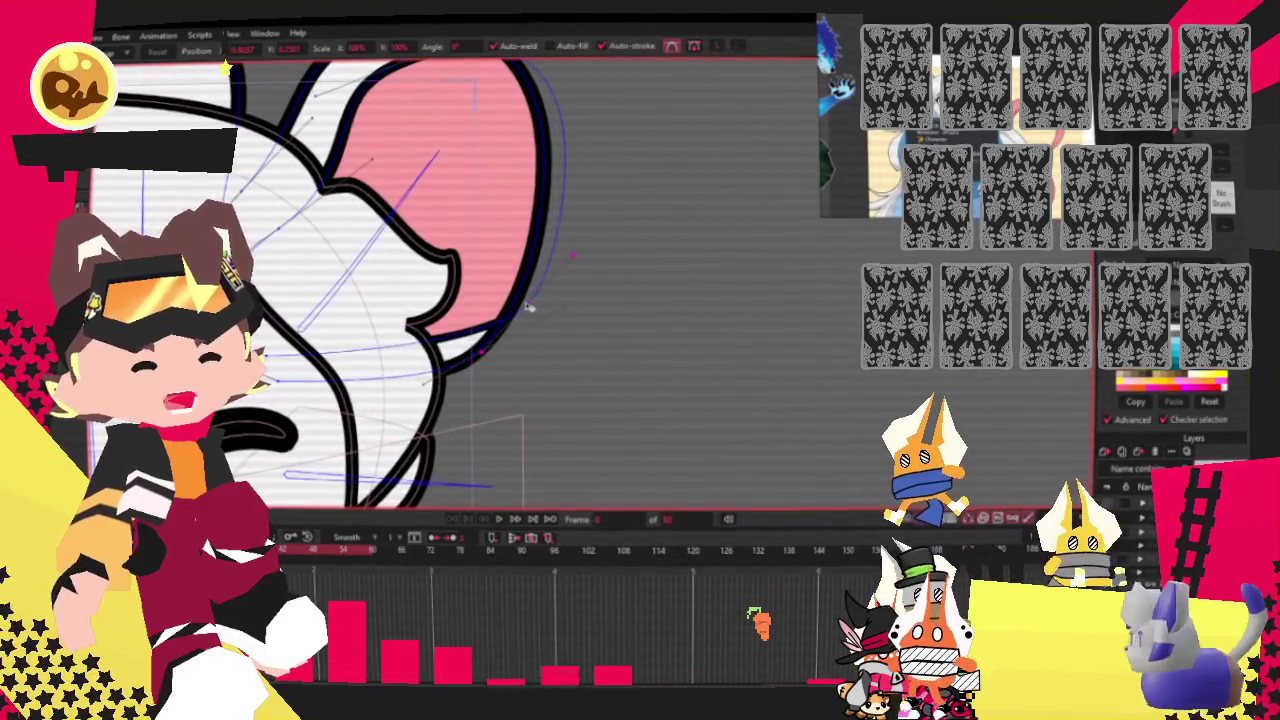
scroll(530, 300, down, 3)
scroll(500, 240, up, 2)
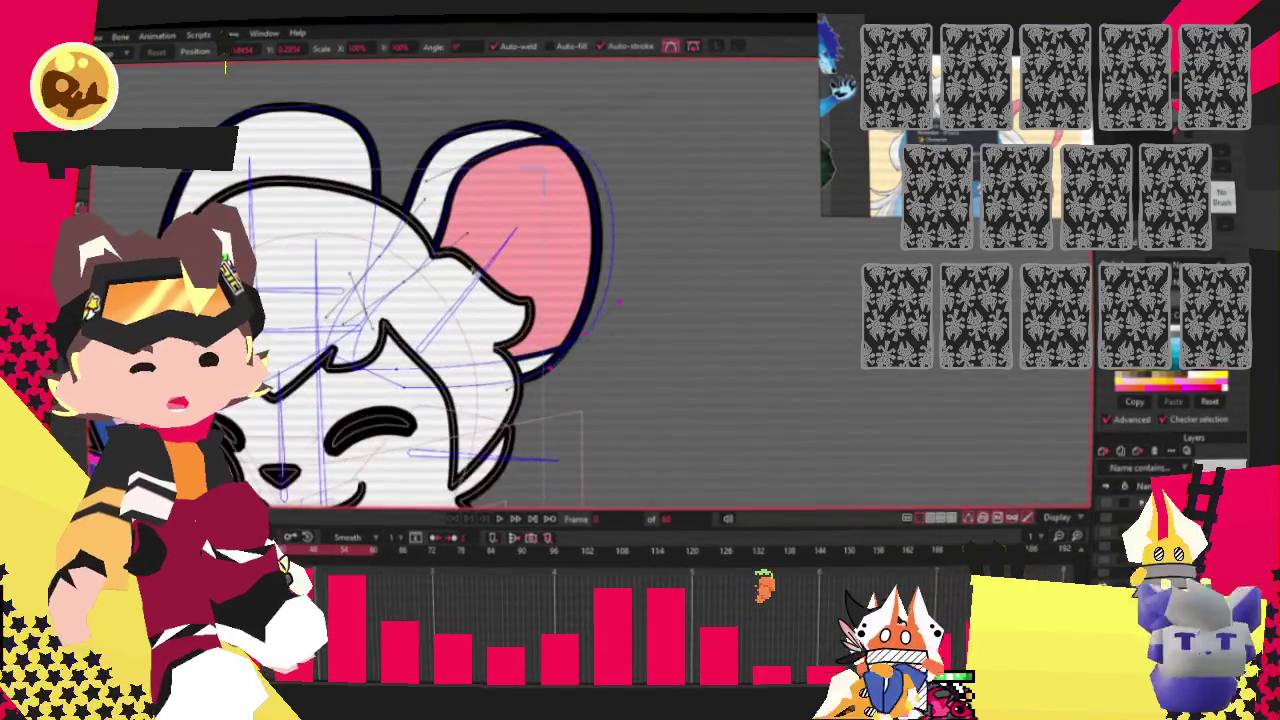
Select all the pink ear's points and scale the ear up slightly toward the lower right.
key(g)
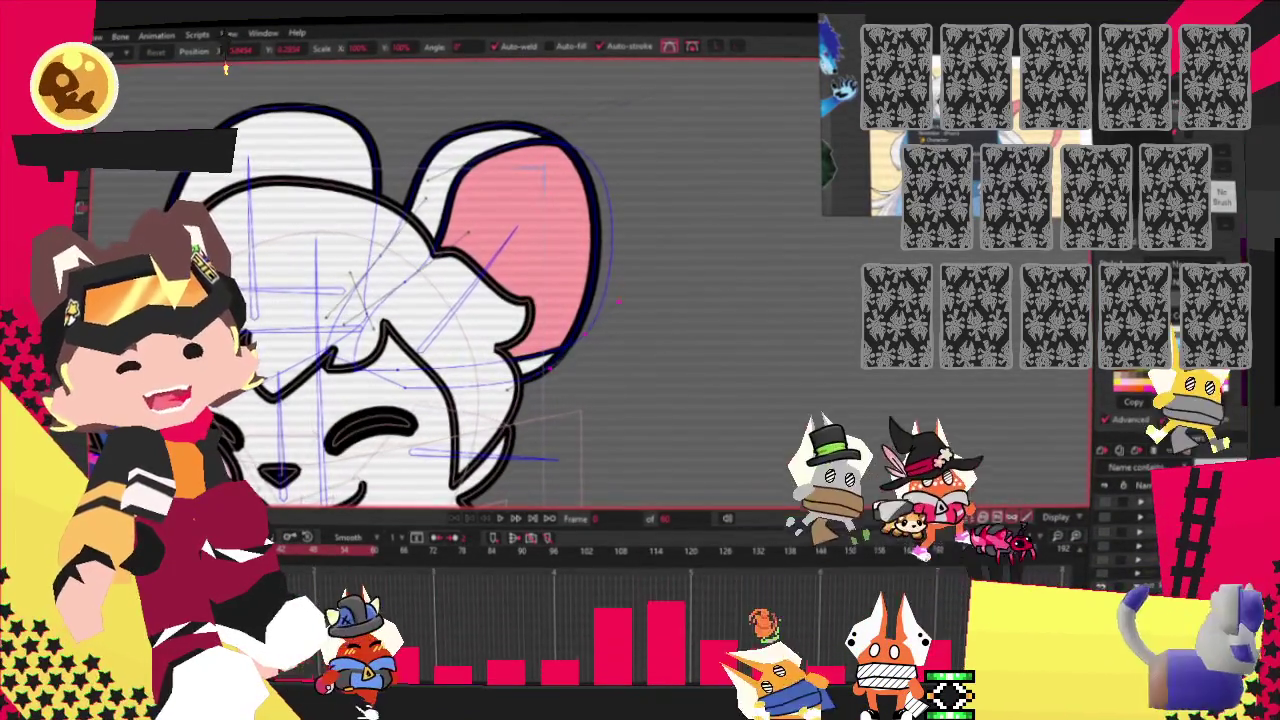
scroll(449, 149, down, 1)
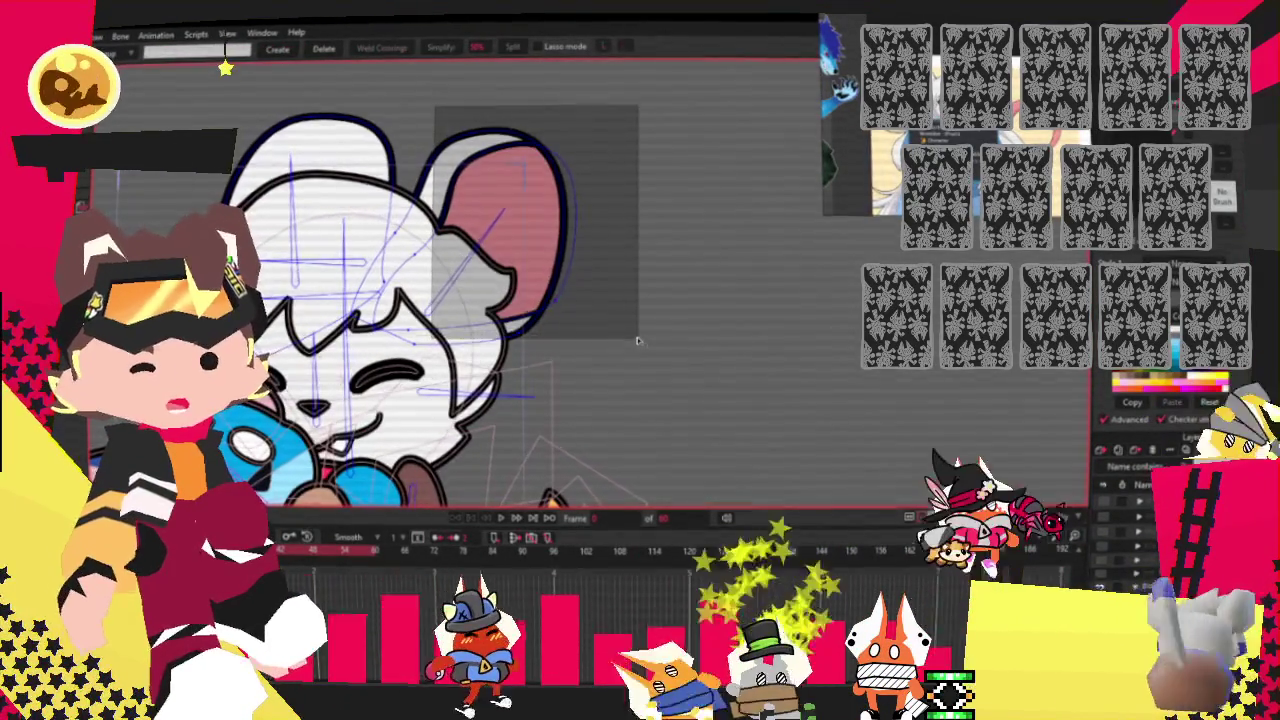
drag(434, 106, 645, 340)
key(t)
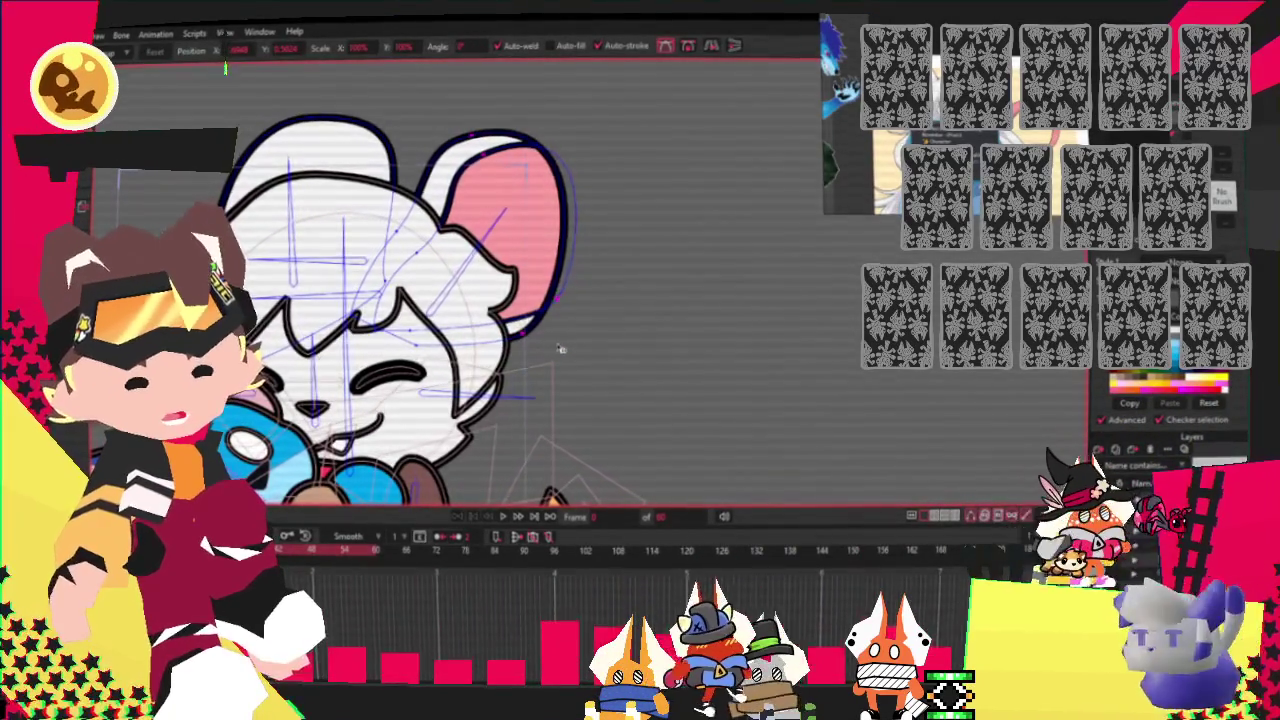
drag(559, 338, 562, 354)
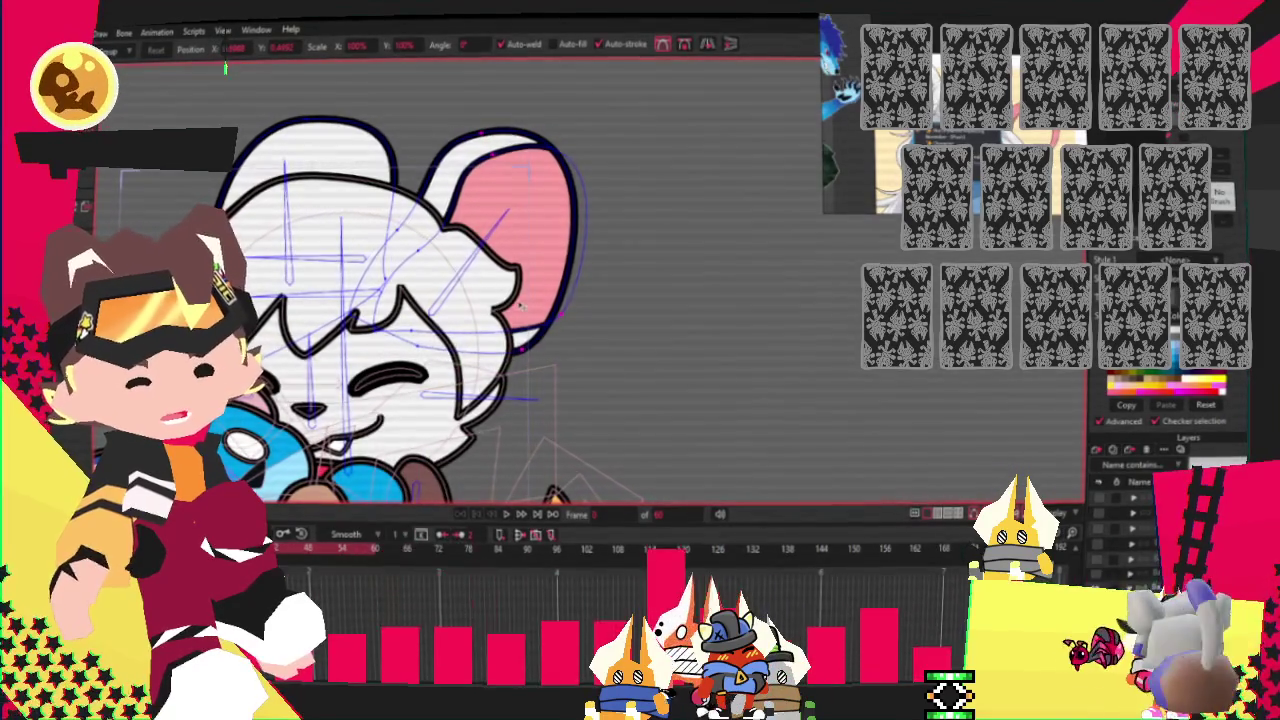
scroll(540, 265, down, 2)
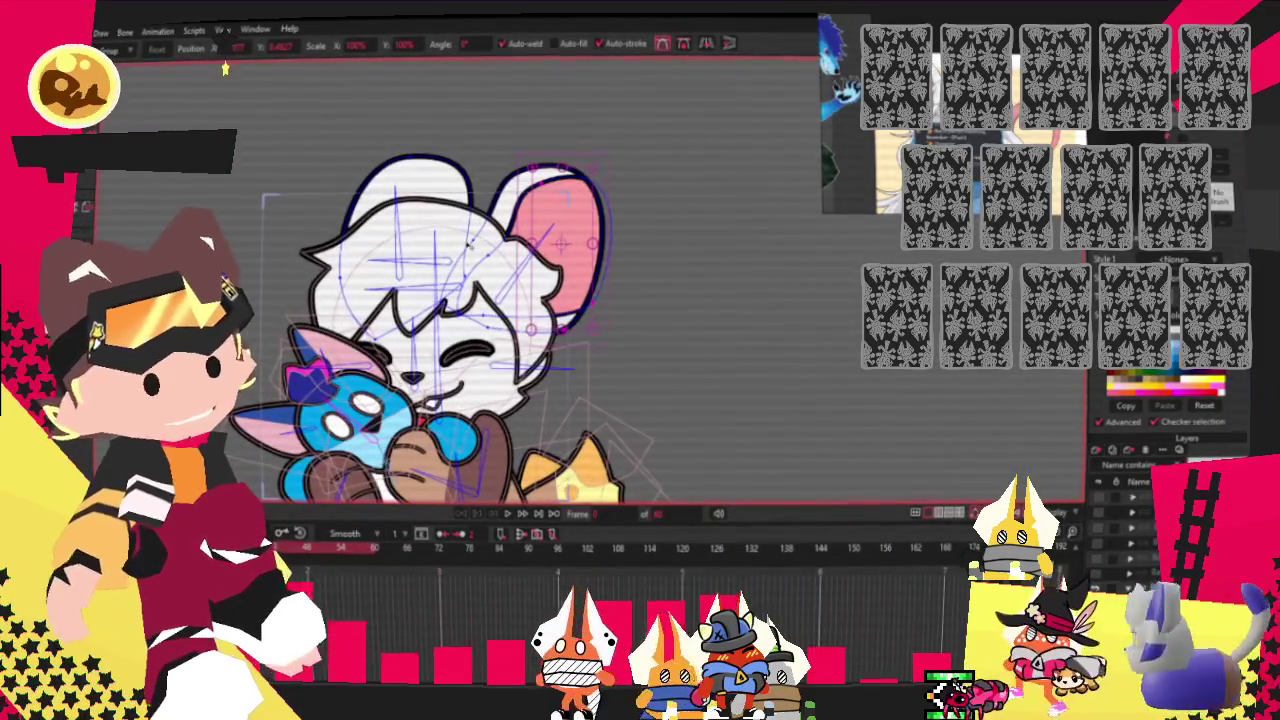
Clear the ear selection, then drag the left ear and head group's guides lower.
scroll(520, 250, up, 2)
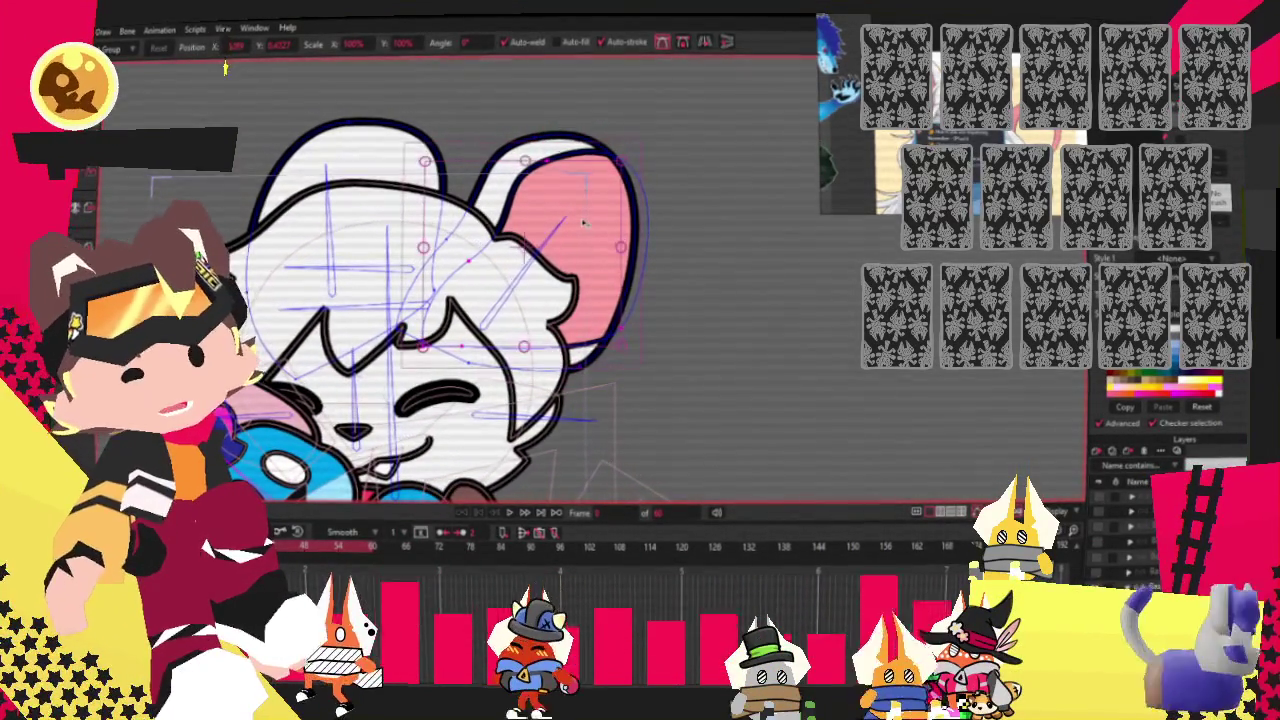
click(710, 43)
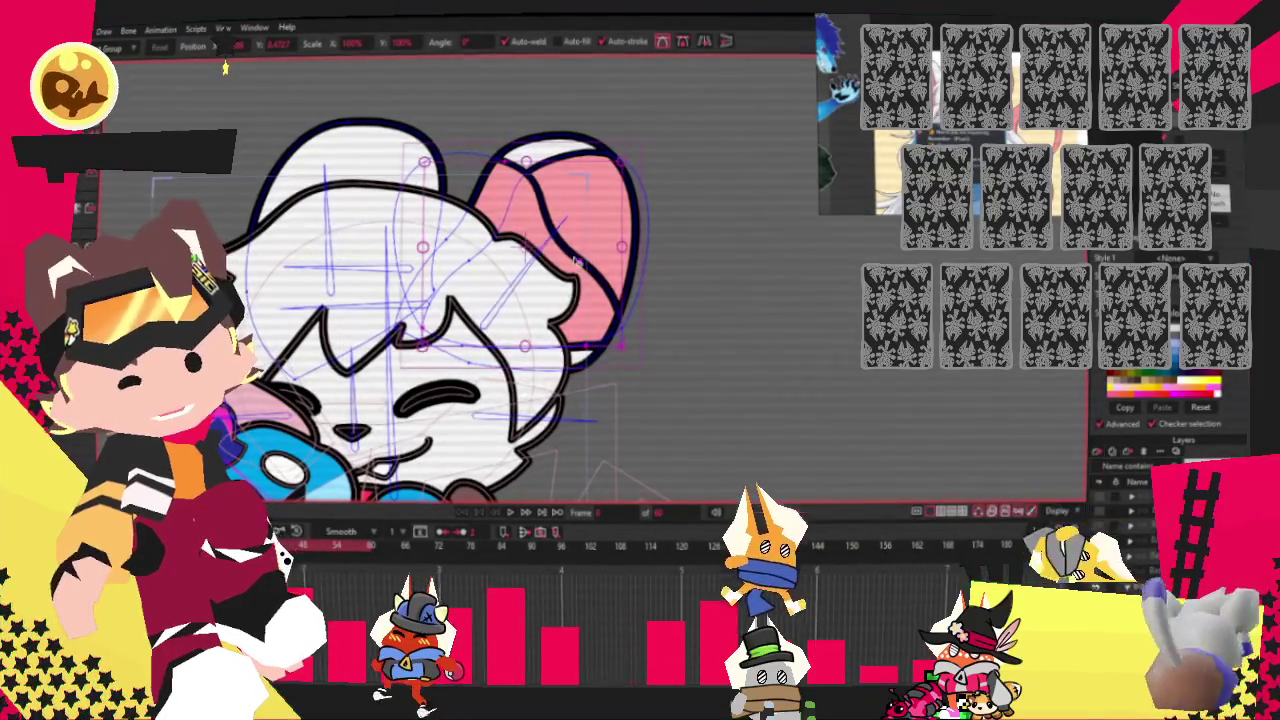
click(343, 232)
key(b)
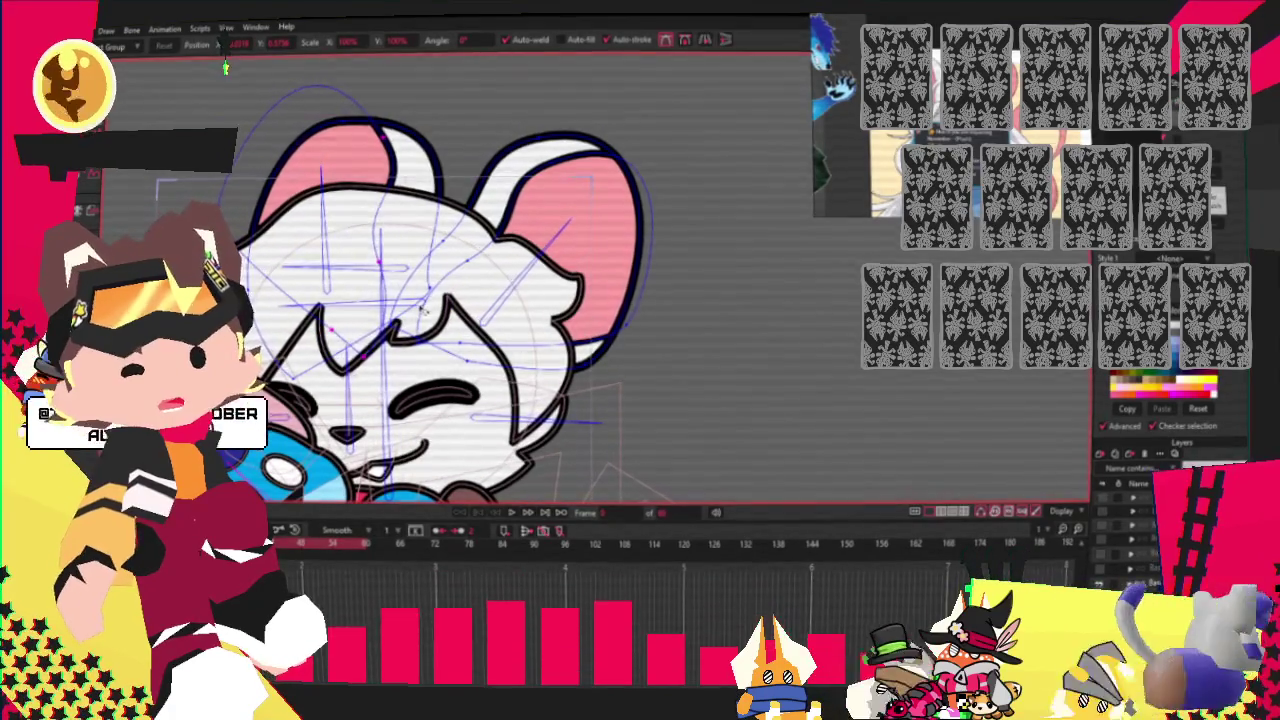
click(378, 262)
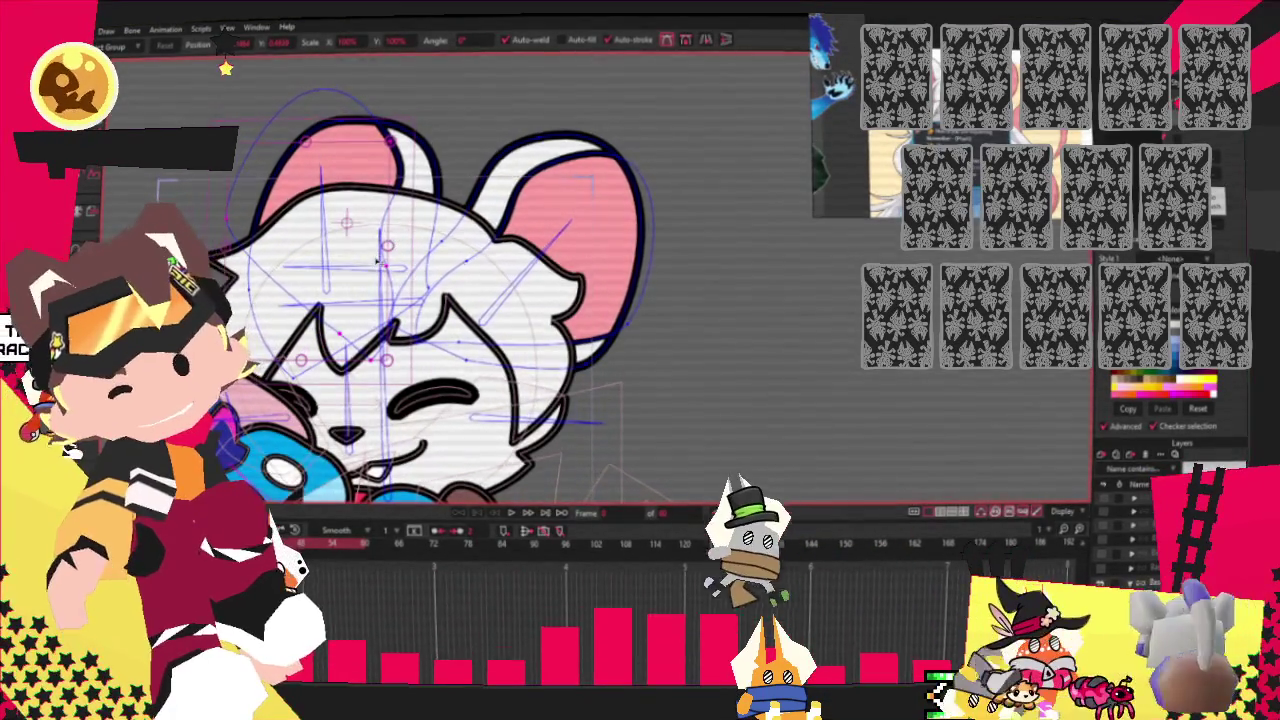
drag(378, 262, 410, 297)
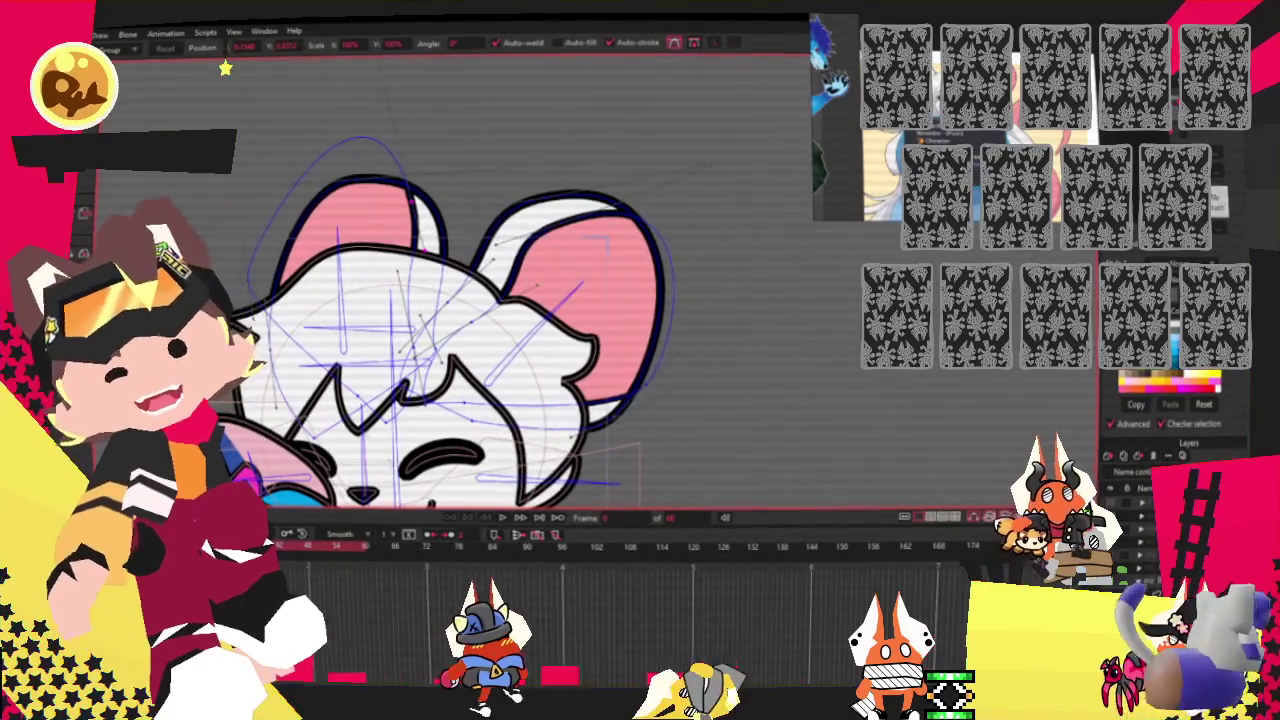
key(z)
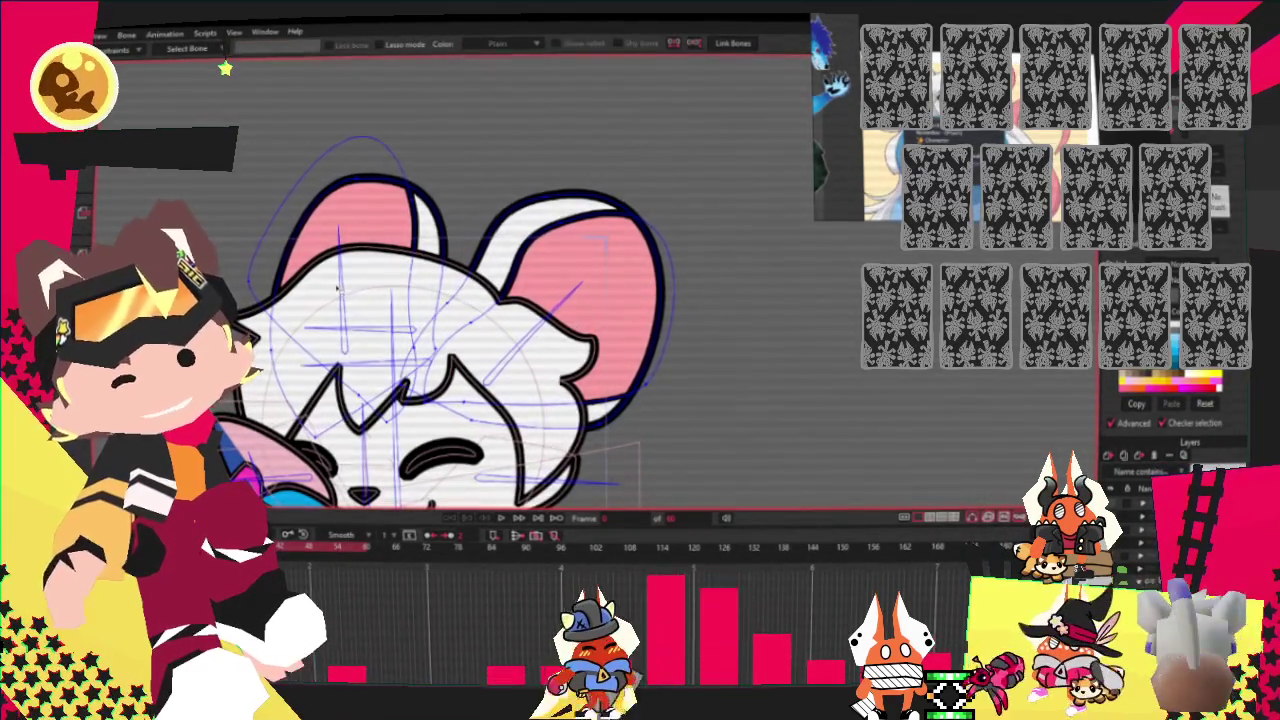
key(g)
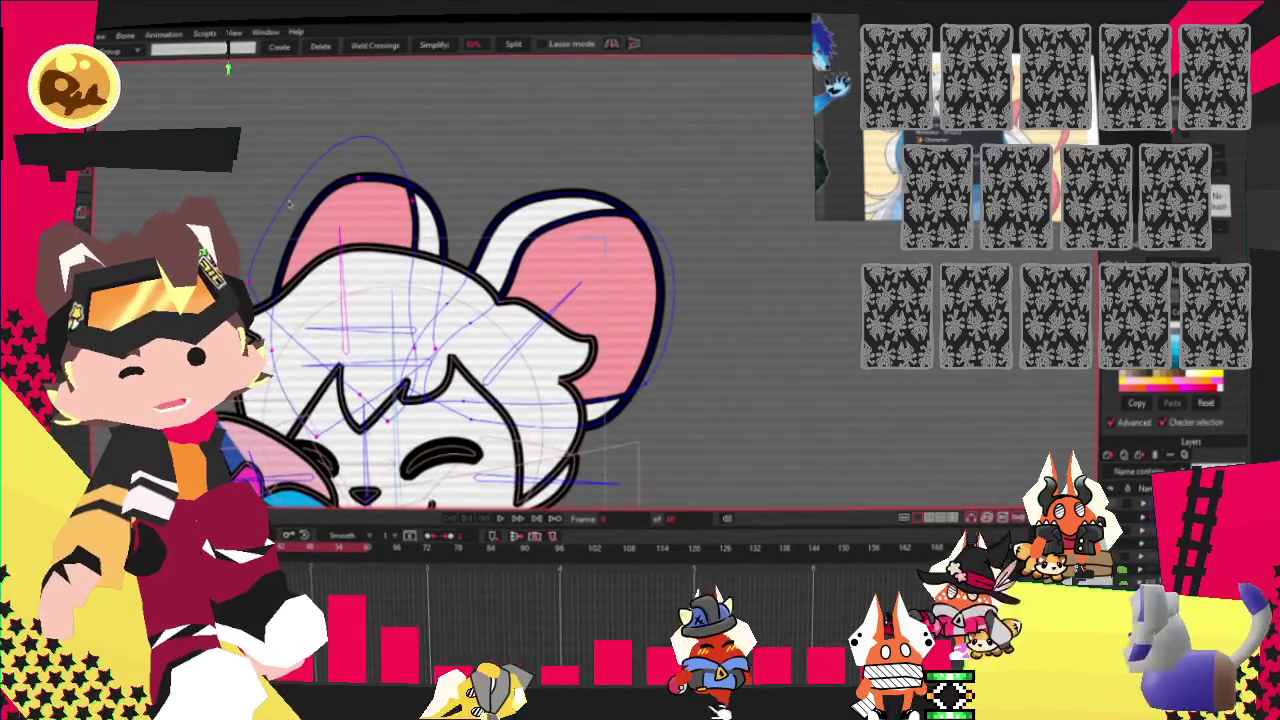
key(i)
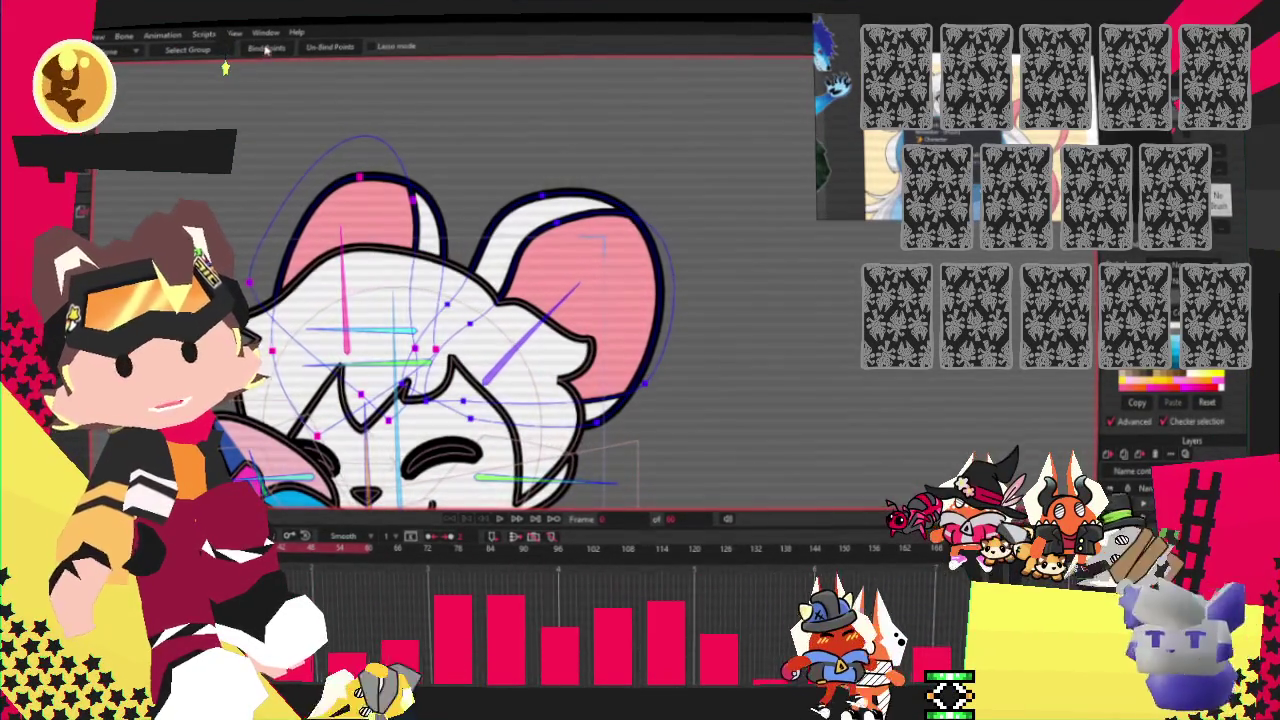
key(t)
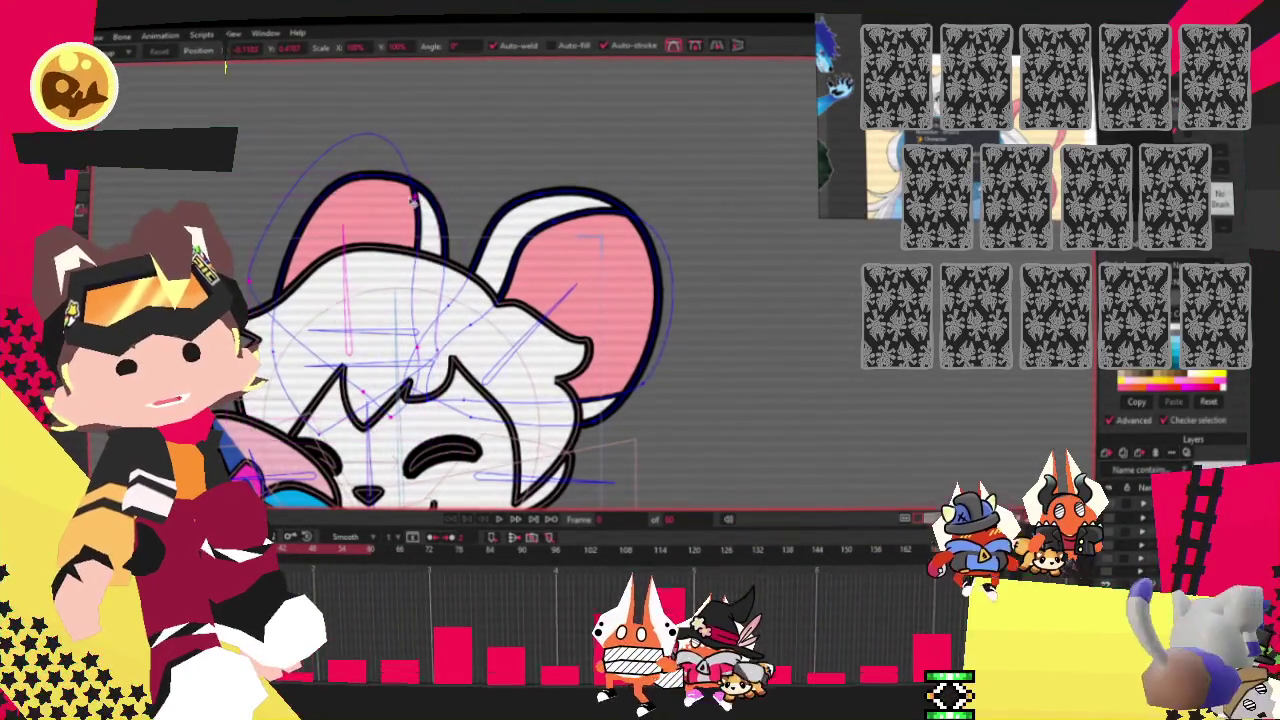
key(ctrl+a)
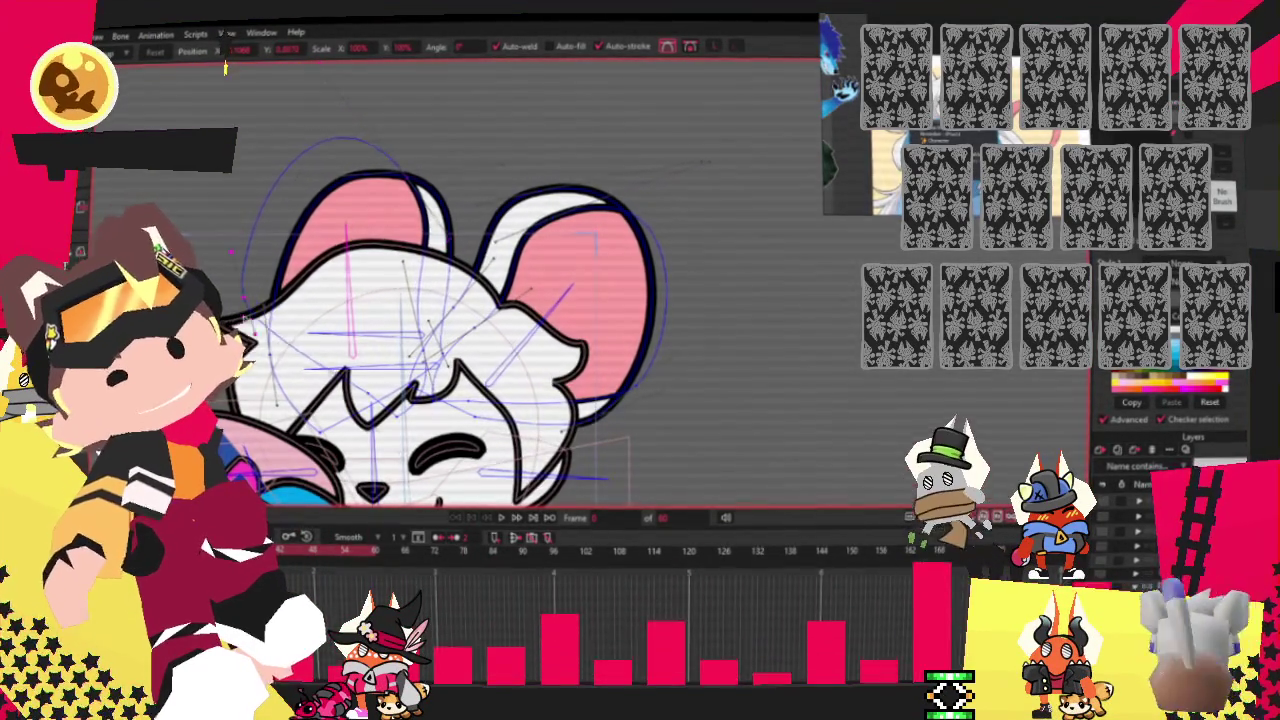
scroll(225, 67, up, 3)
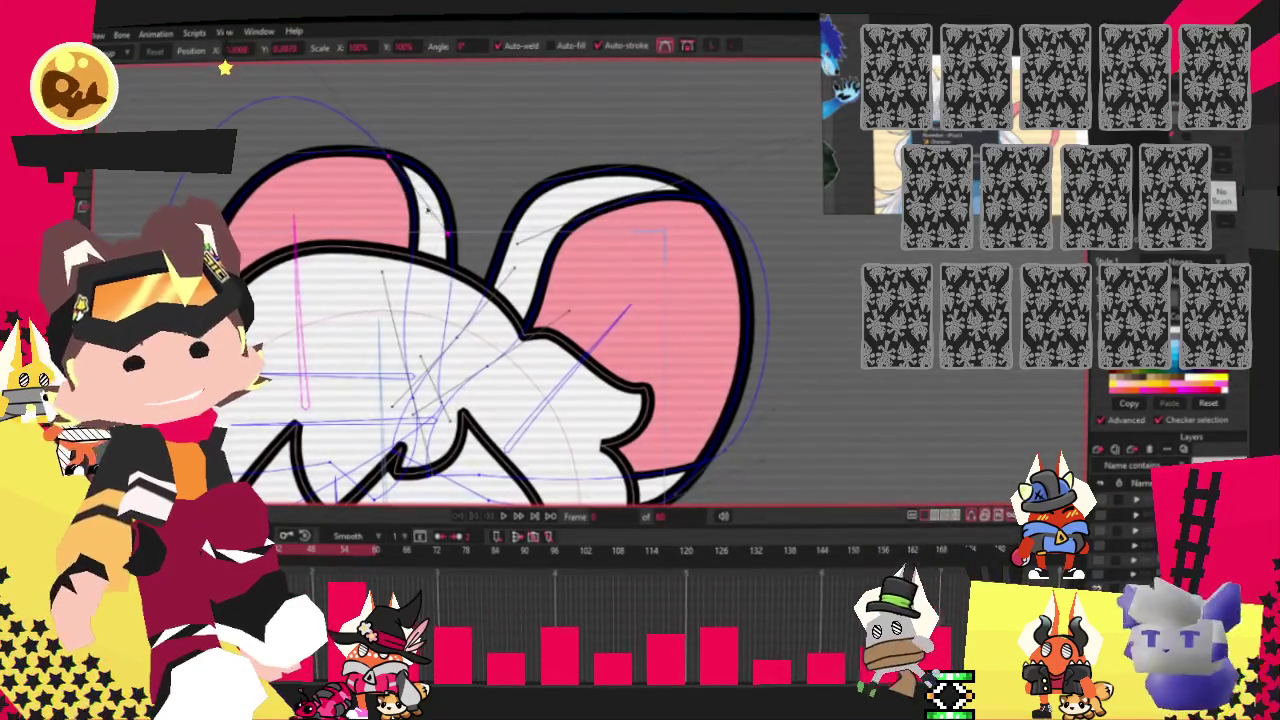
scroll(225, 67, down, 3)
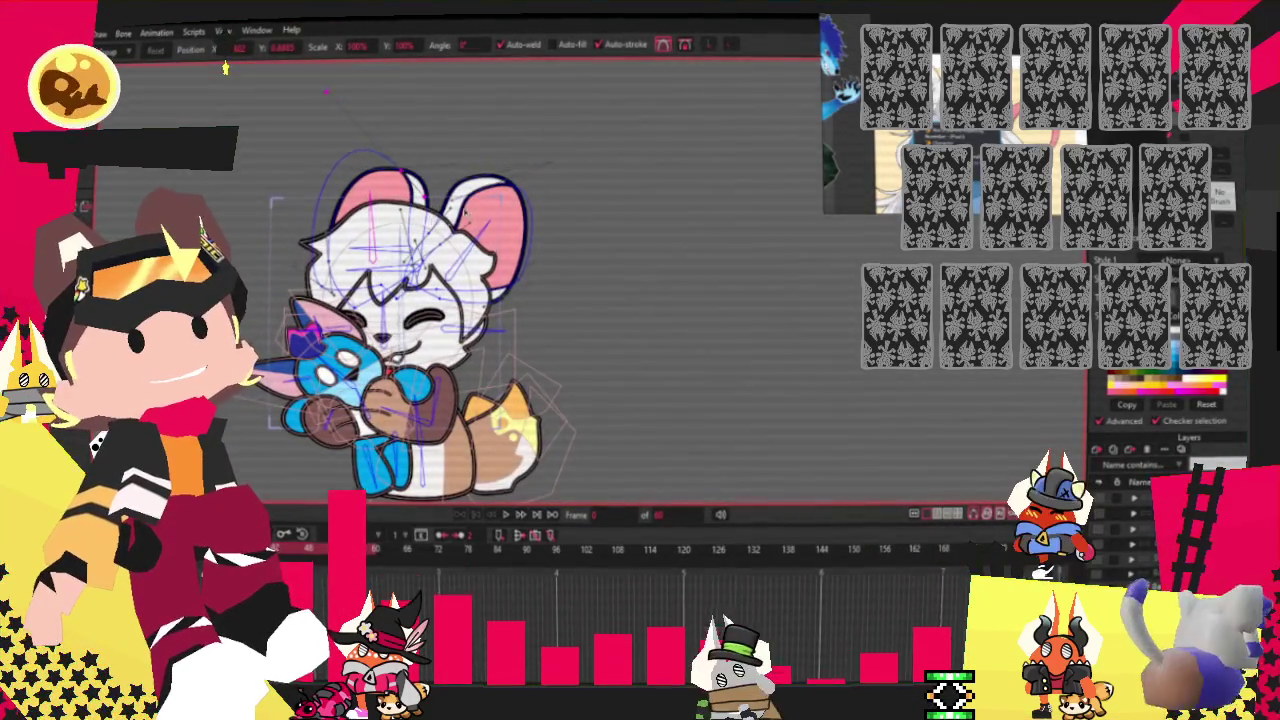
Nudge the right ear shape slightly to the right, then switch to Select Points.
scroll(225, 67, up, 5)
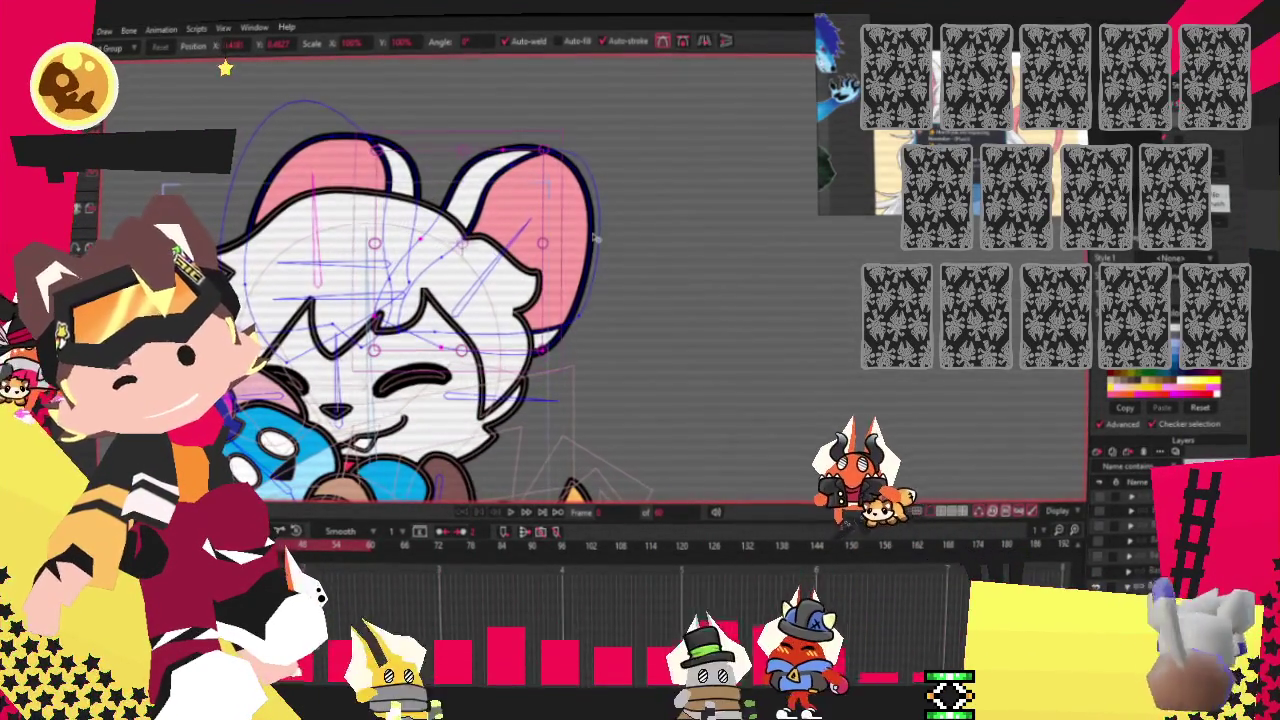
click(560, 340)
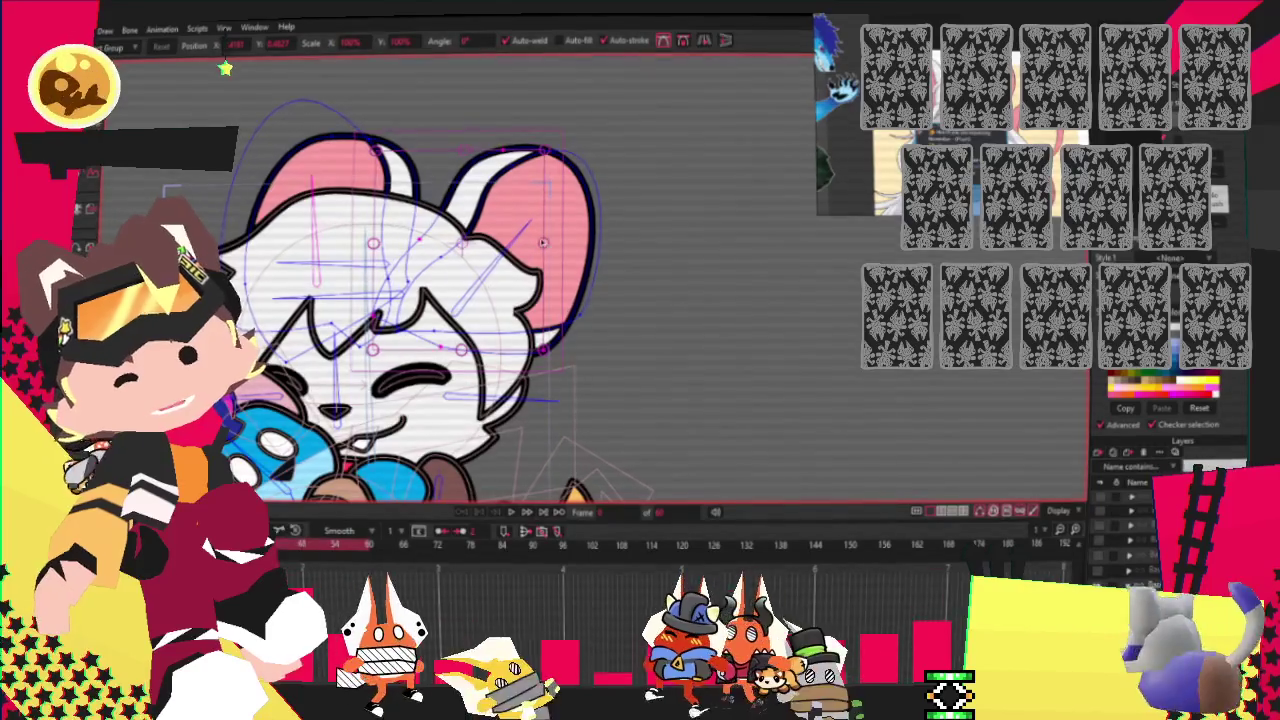
mouse_move(542, 242)
mouse_down()
mouse_move(571, 243)
mouse_move(555, 227)
mouse_up()
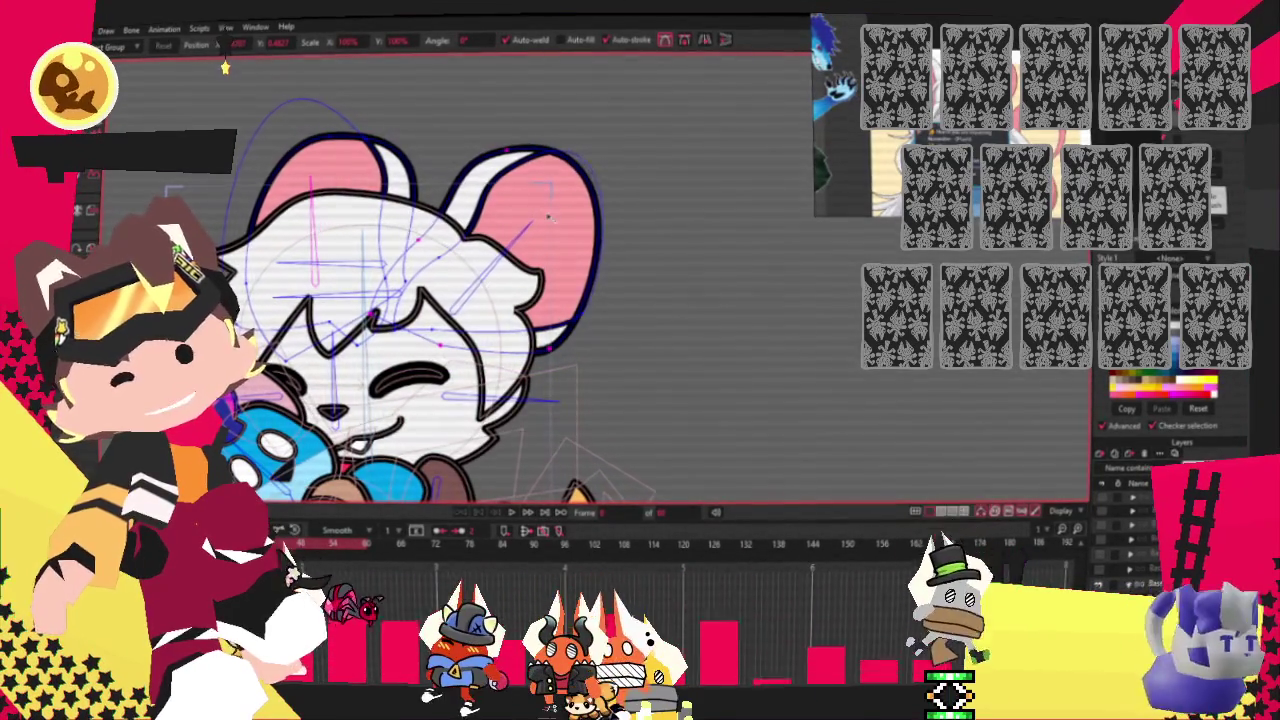
scroll(536, 201, down, 3)
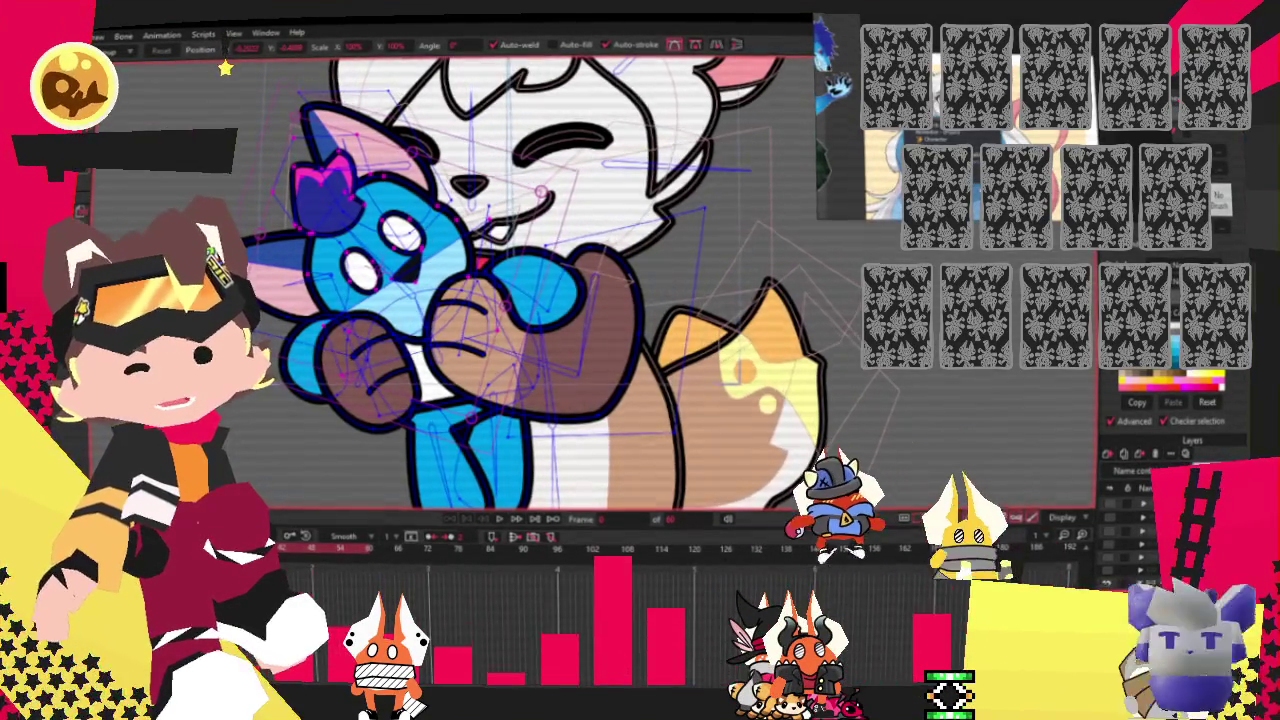
key(g)
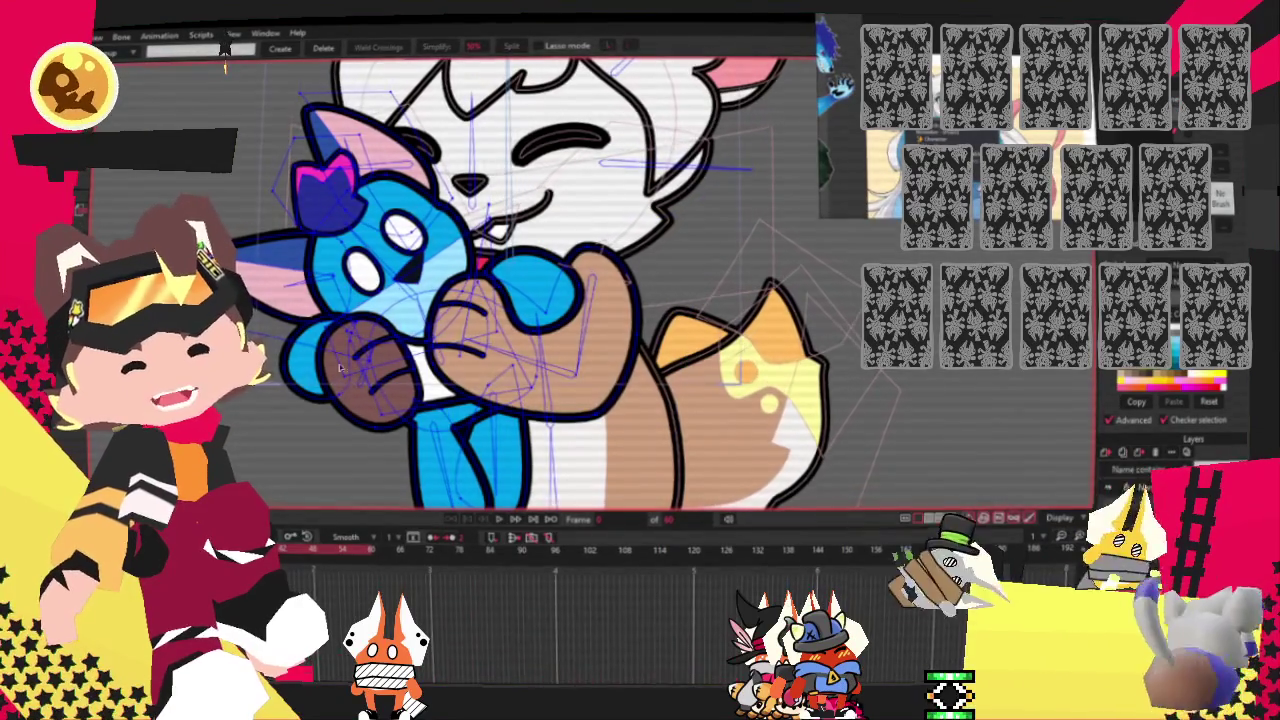
scroll(350, 374, up, 3)
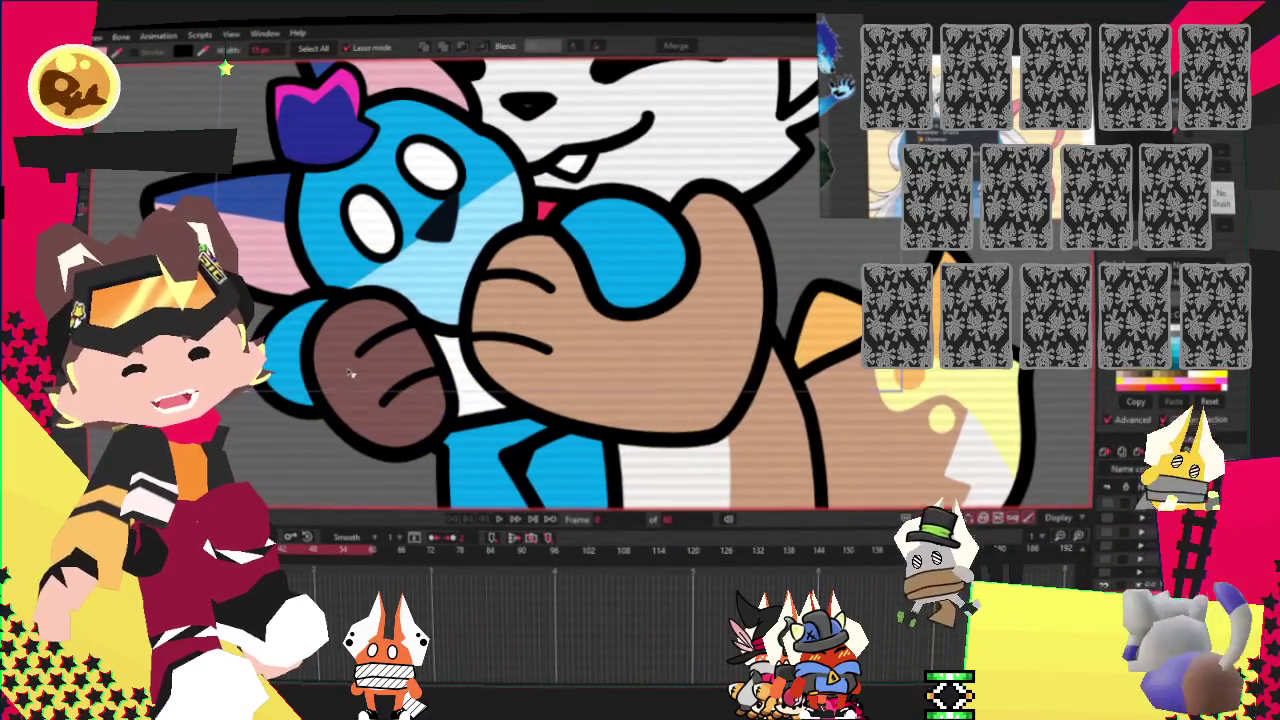
Zoom the view in and out around the mouse's paw on the plushie.
scroll(700, 340, down, 3)
scroll(700, 340, up, 2)
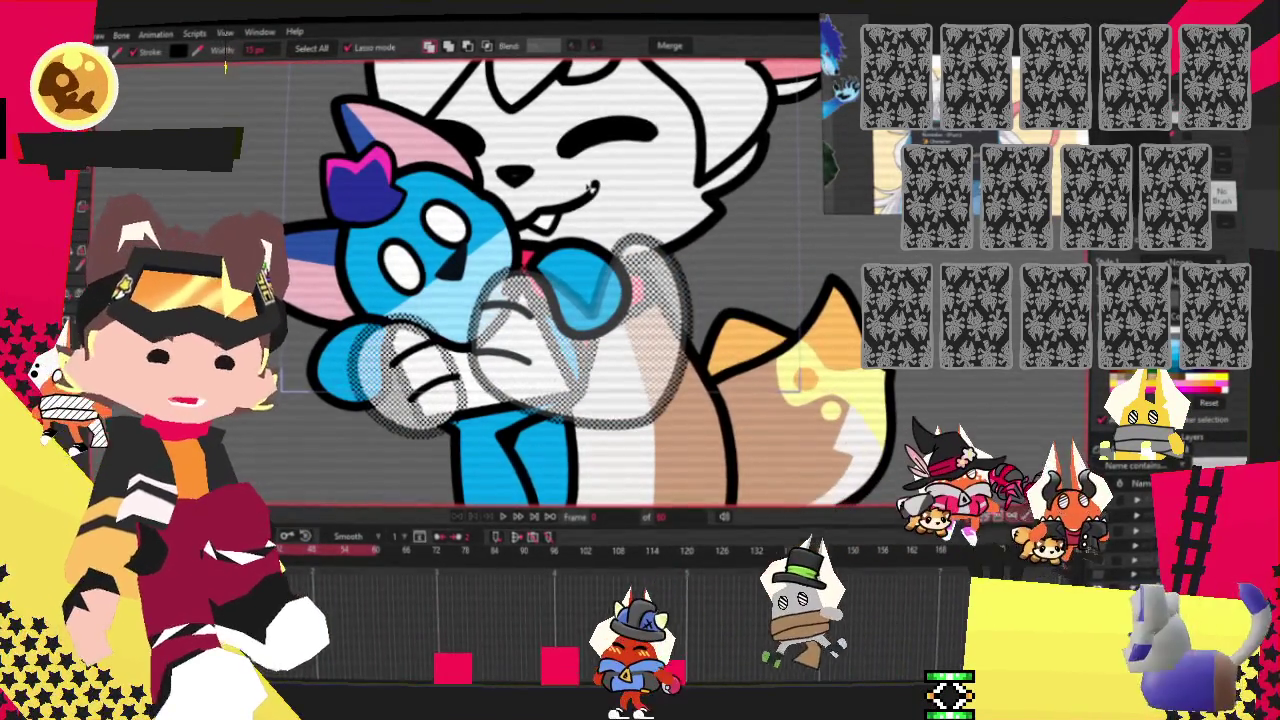
scroll(450, 280, down, 2)
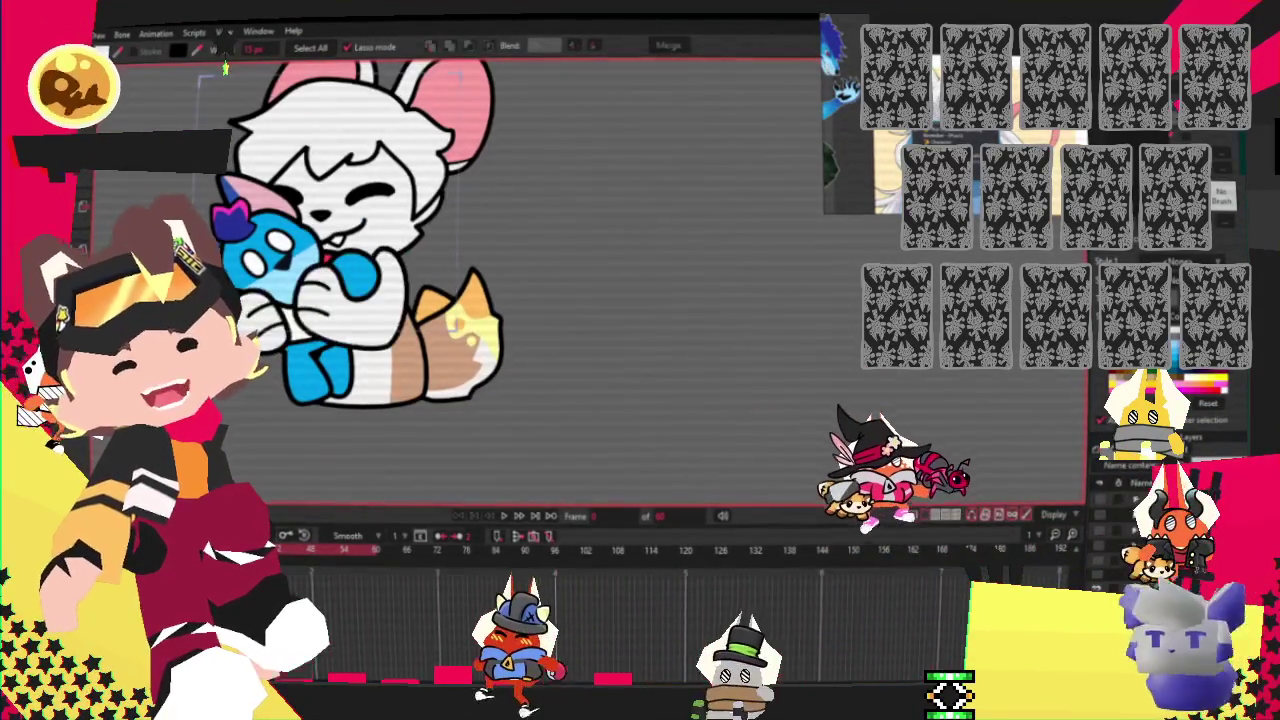
scroll(680, 391, up, 3)
scroll(597, 369, down, 2)
scroll(361, 309, up, 2)
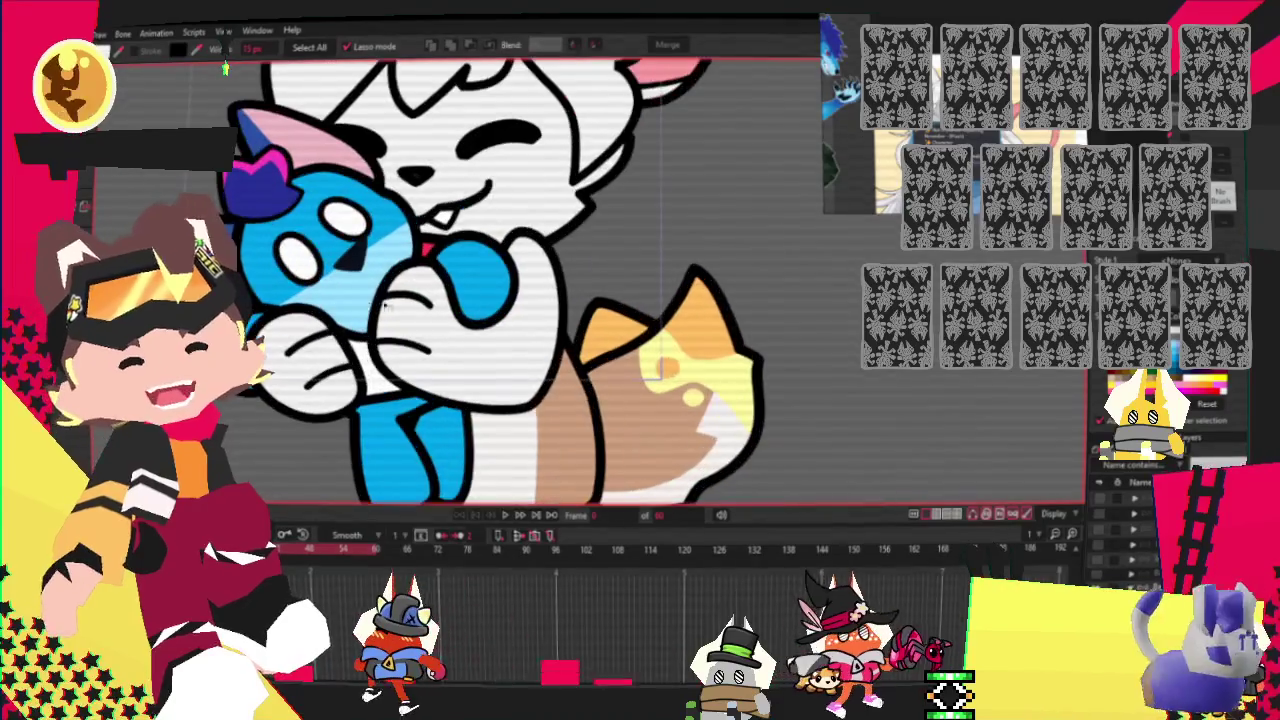
scroll(370, 195, up, 1)
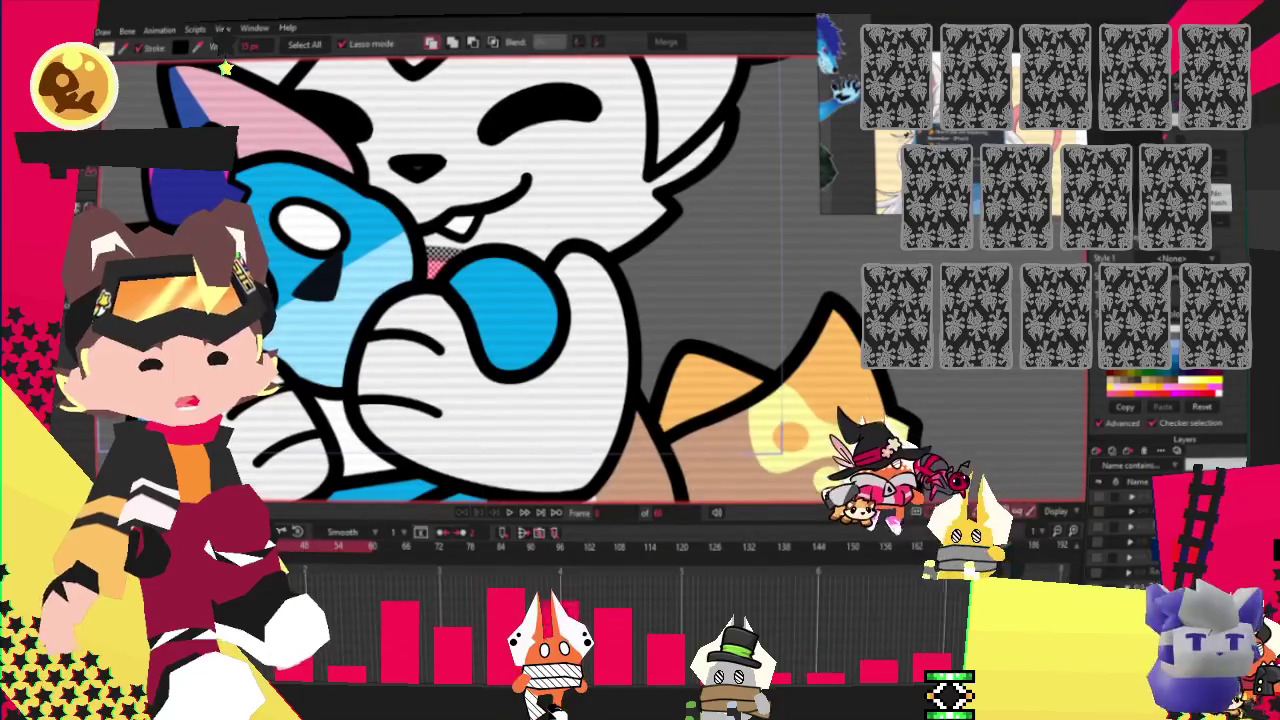
Marquee-select the paw strokes, deselect them, play back the animation and zoom out.
drag(320, 250, 640, 450)
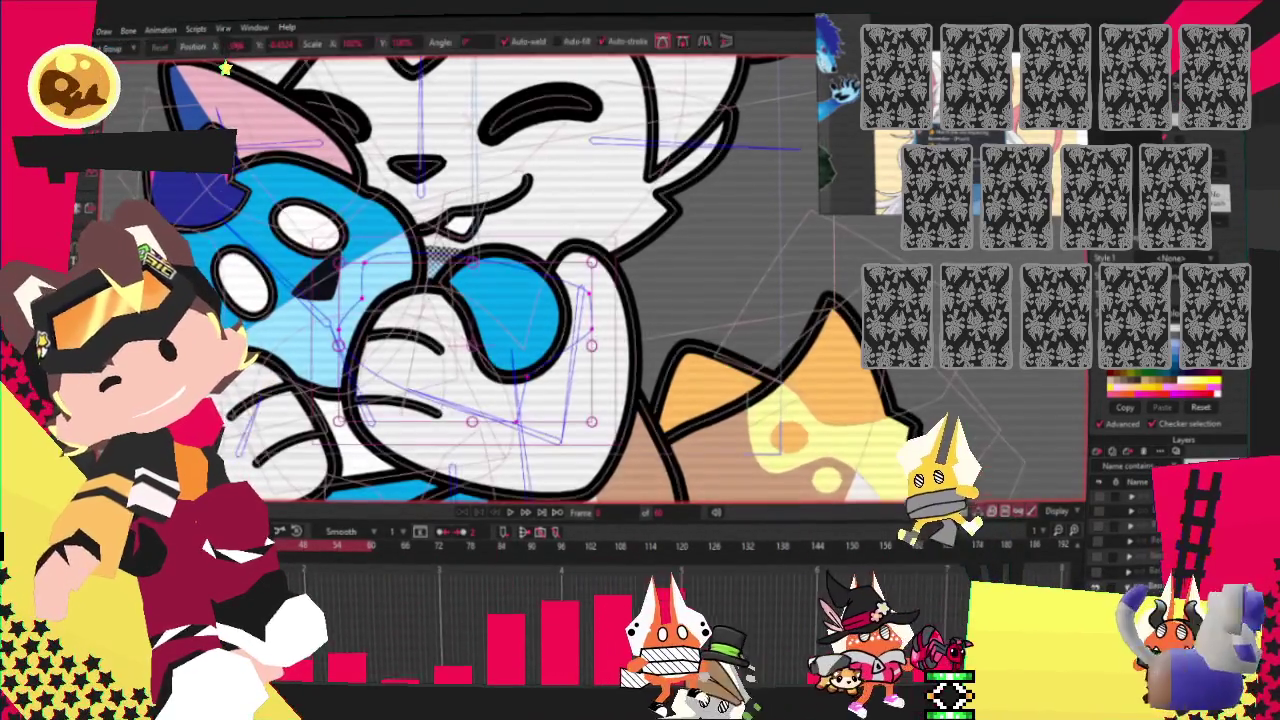
scroll(350, 305, up, 2)
click(358, 296)
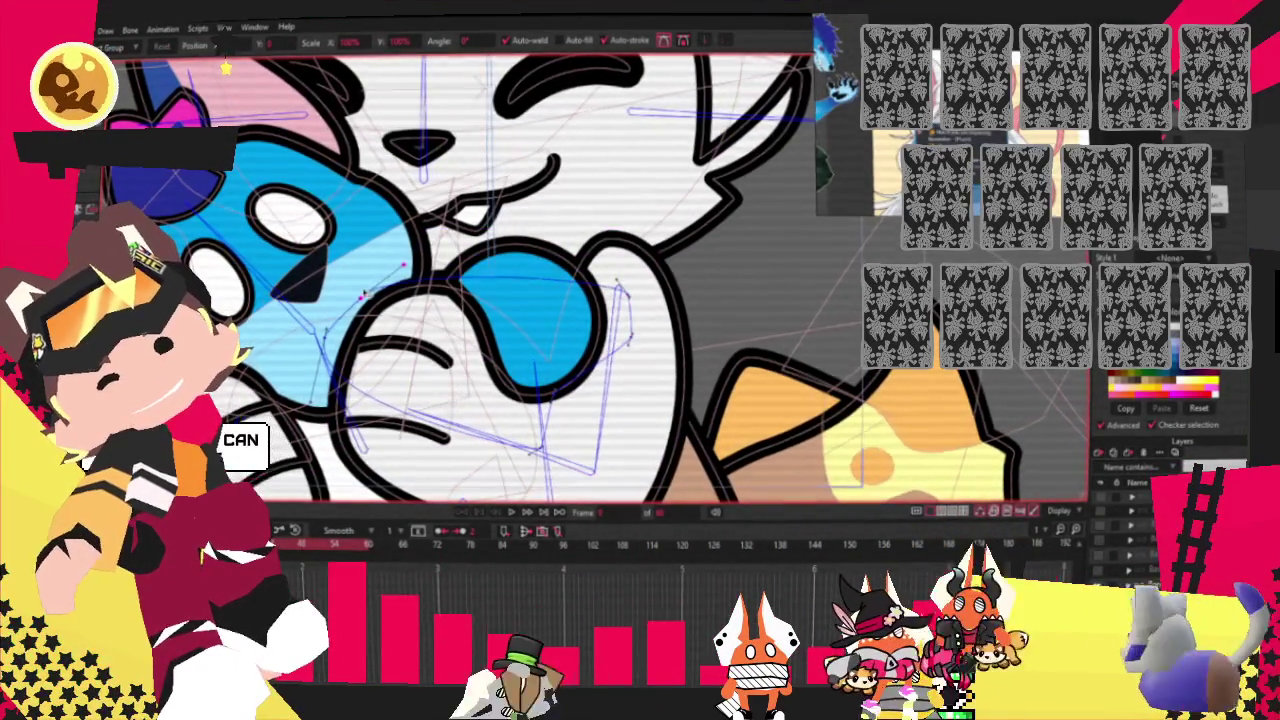
key(Return)
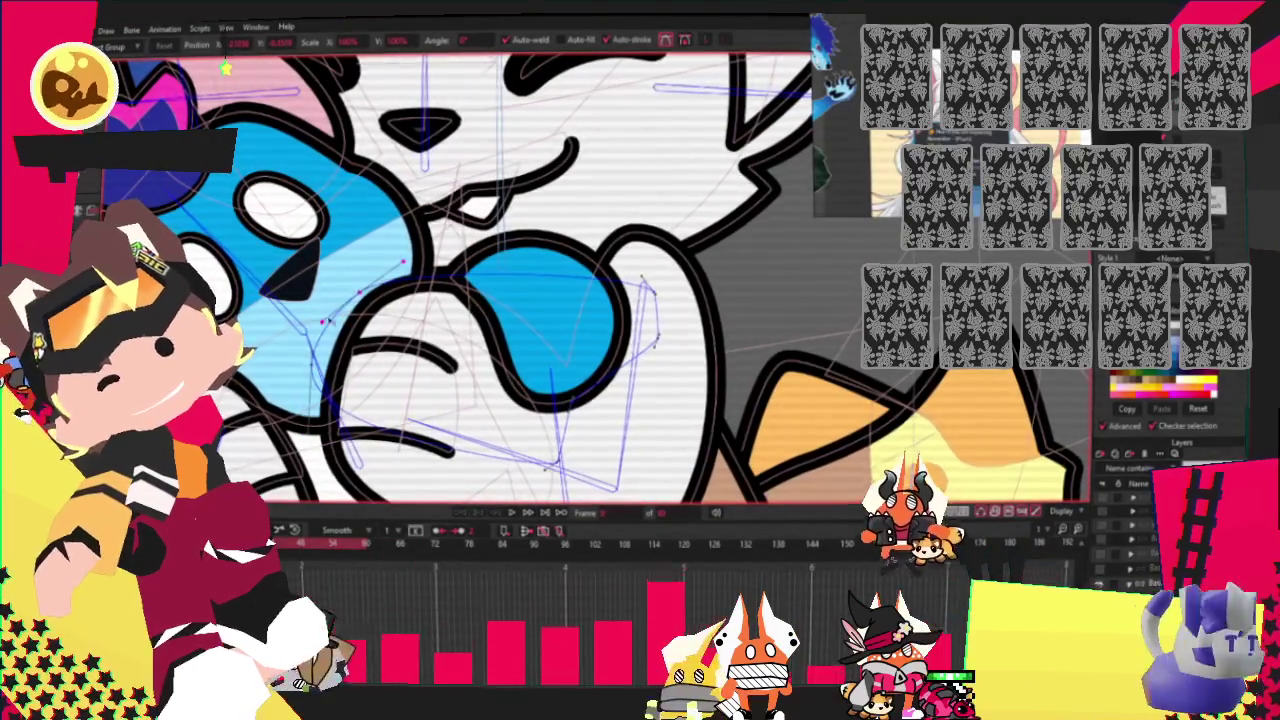
scroll(830, 312, down, 2)
scroll(830, 312, down, 2)
scroll(830, 312, down, 2)
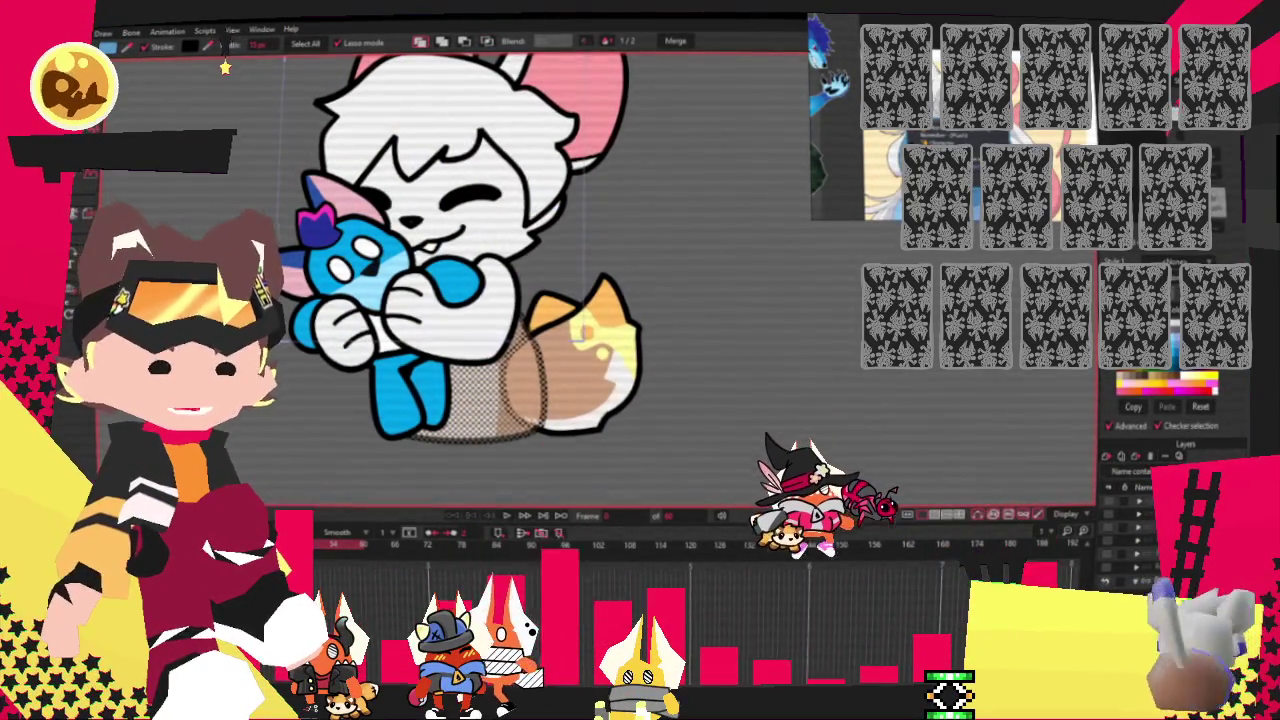
Set the fill of the area beneath the plushie to blue in the Style panel.
click(440, 285)
scroll(396, 290, up, 2)
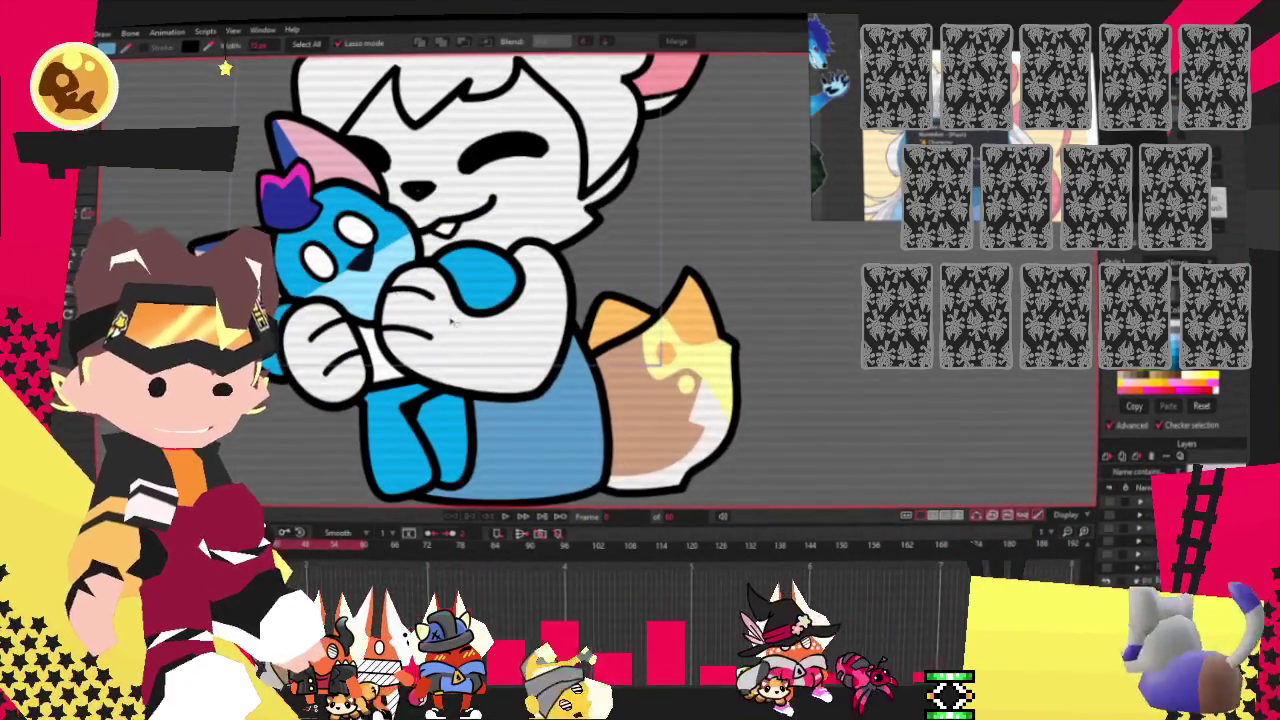
scroll(452, 322, up, 1)
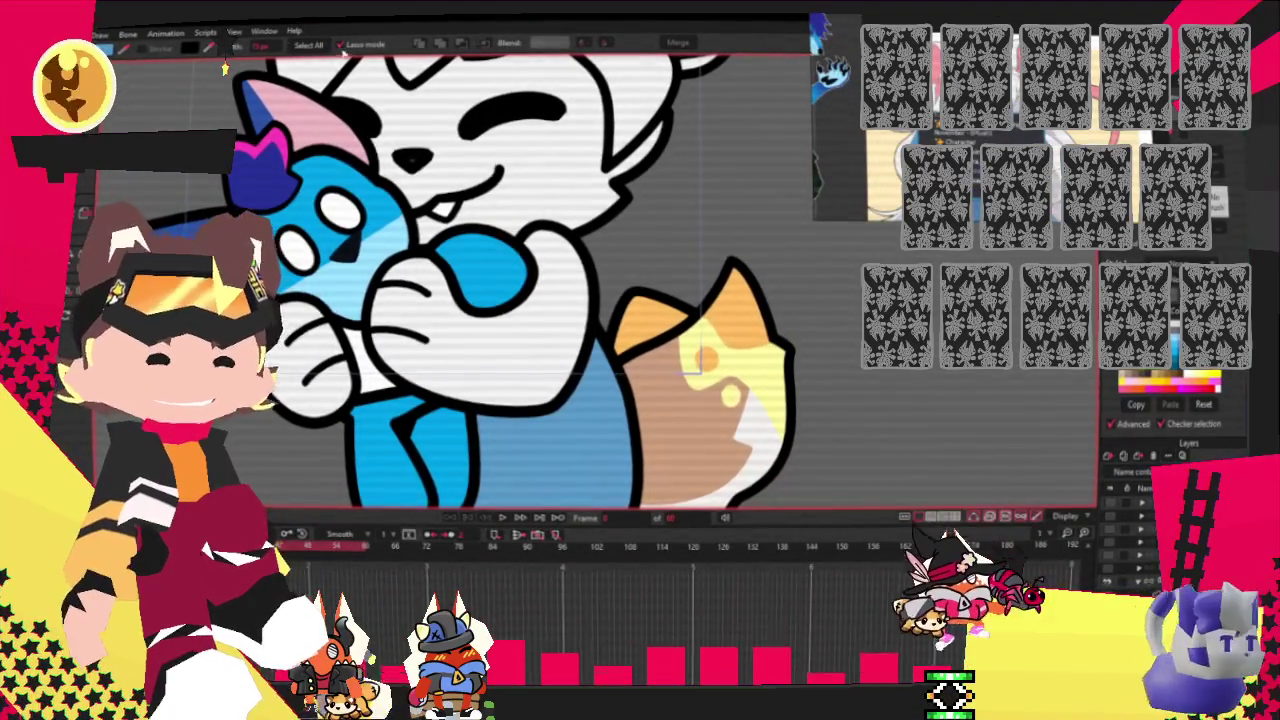
Lasso-select the region around the tail, then clear the selection.
drag(600, 300, 560, 450)
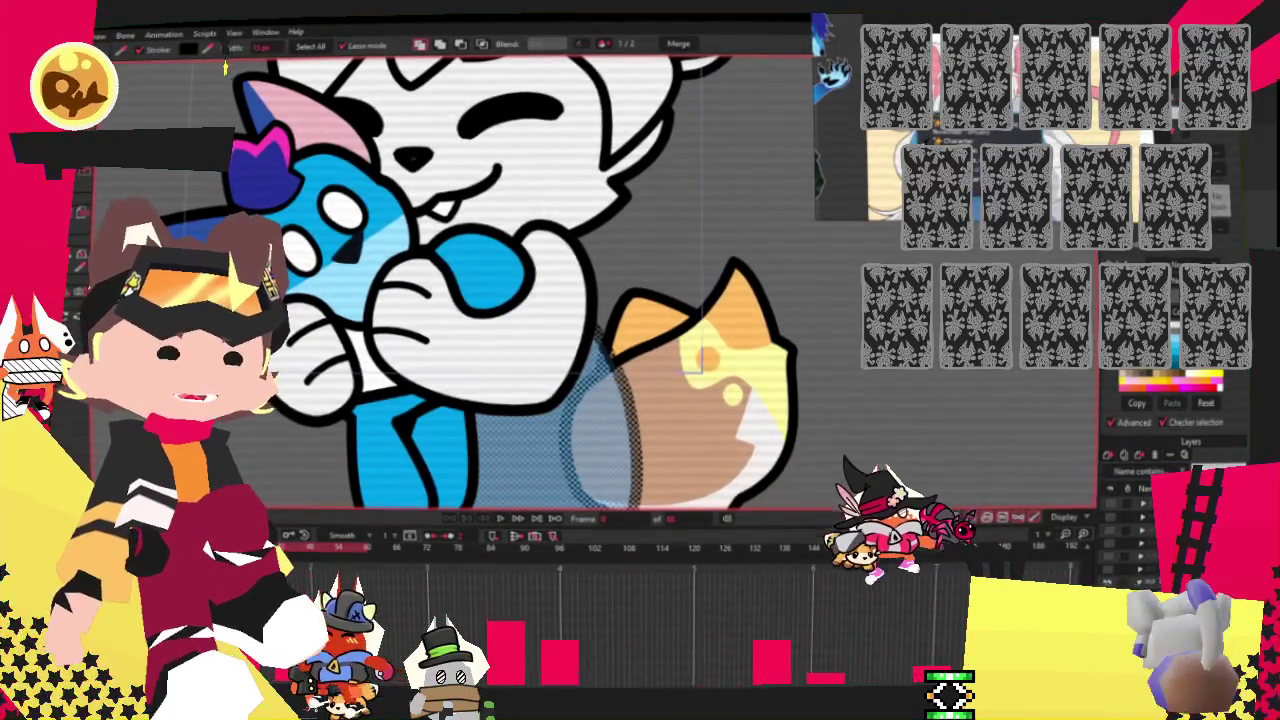
scroll(604, 243, down, 2)
click(604, 243)
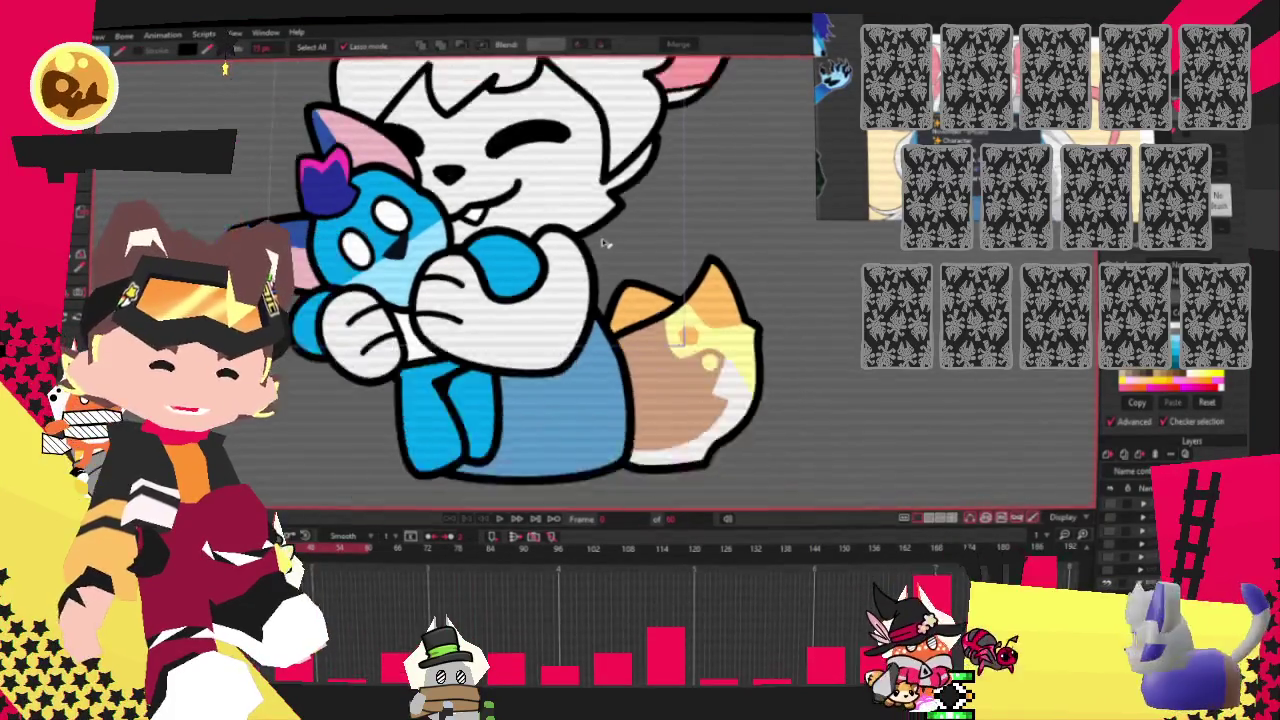
key(ctrl+z)
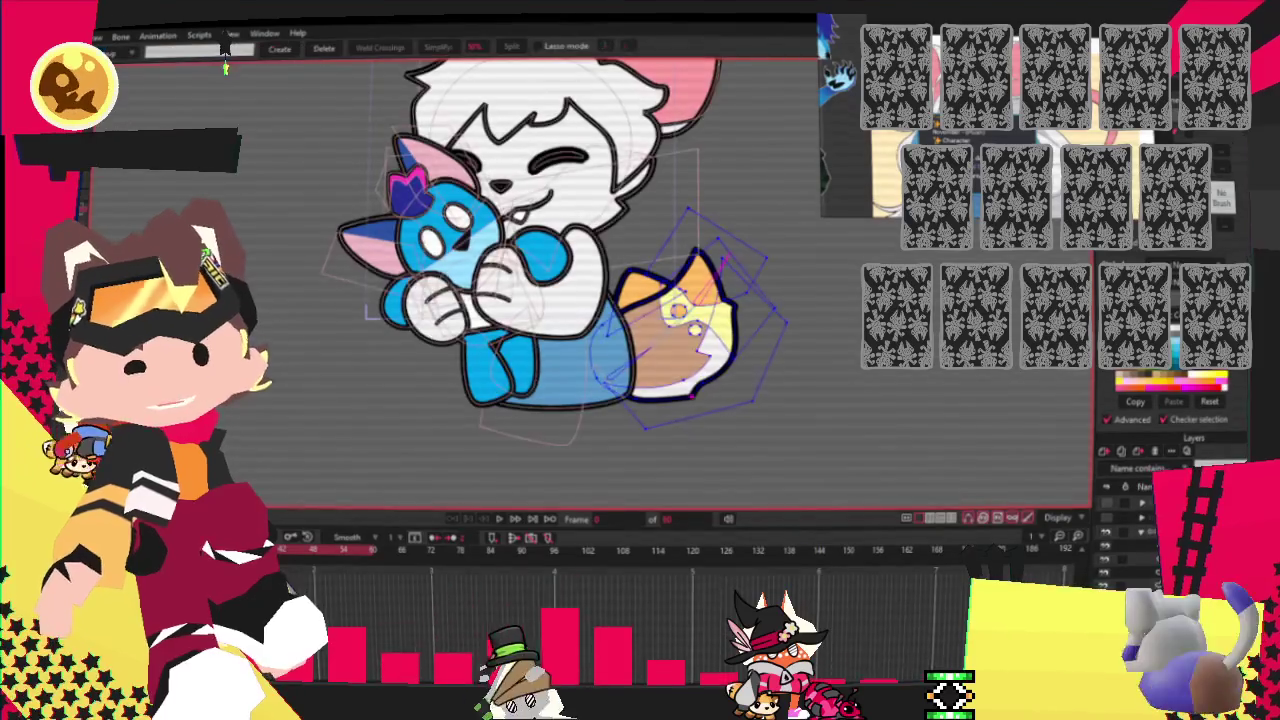
Remove the white tip and orange markings from the tail.
scroll(690, 300, up, 3)
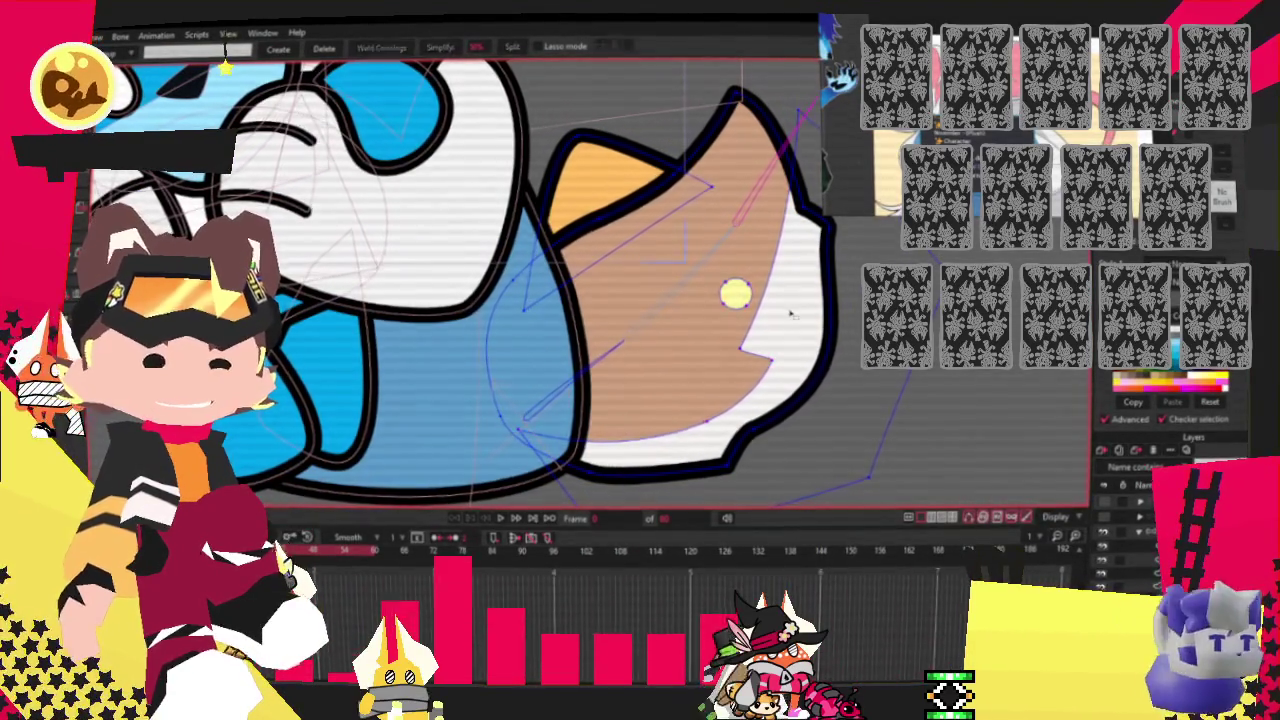
key(space)
scroll(601, 163, down, 1)
key(ctrl+z)
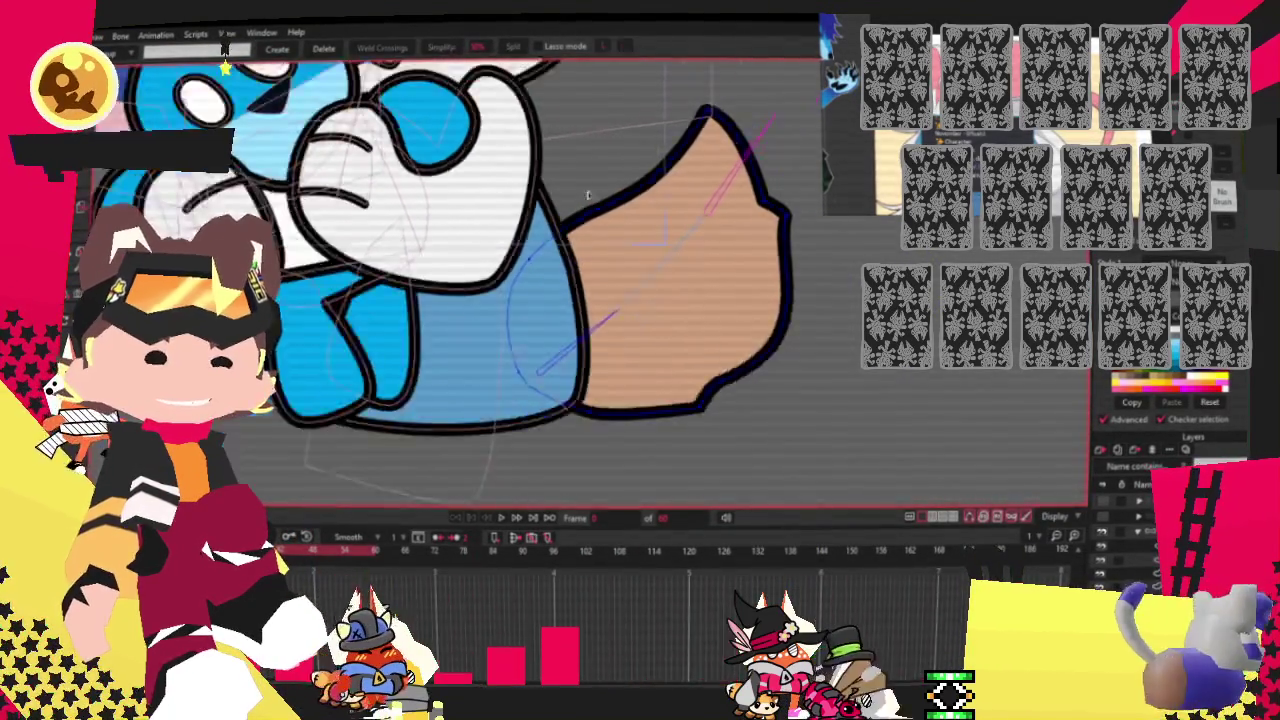
Drag the tail's points with Transform Points into a thin, hooked curve.
key(t)
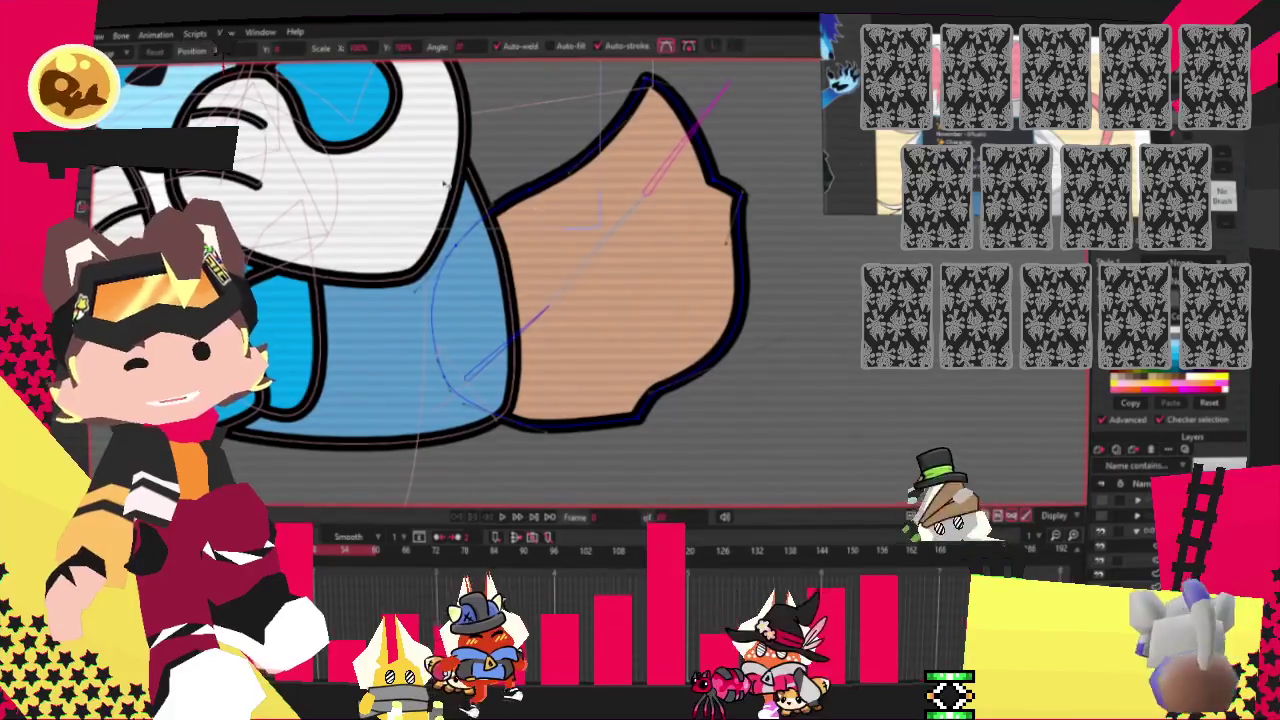
drag(684, 383, 512, 422)
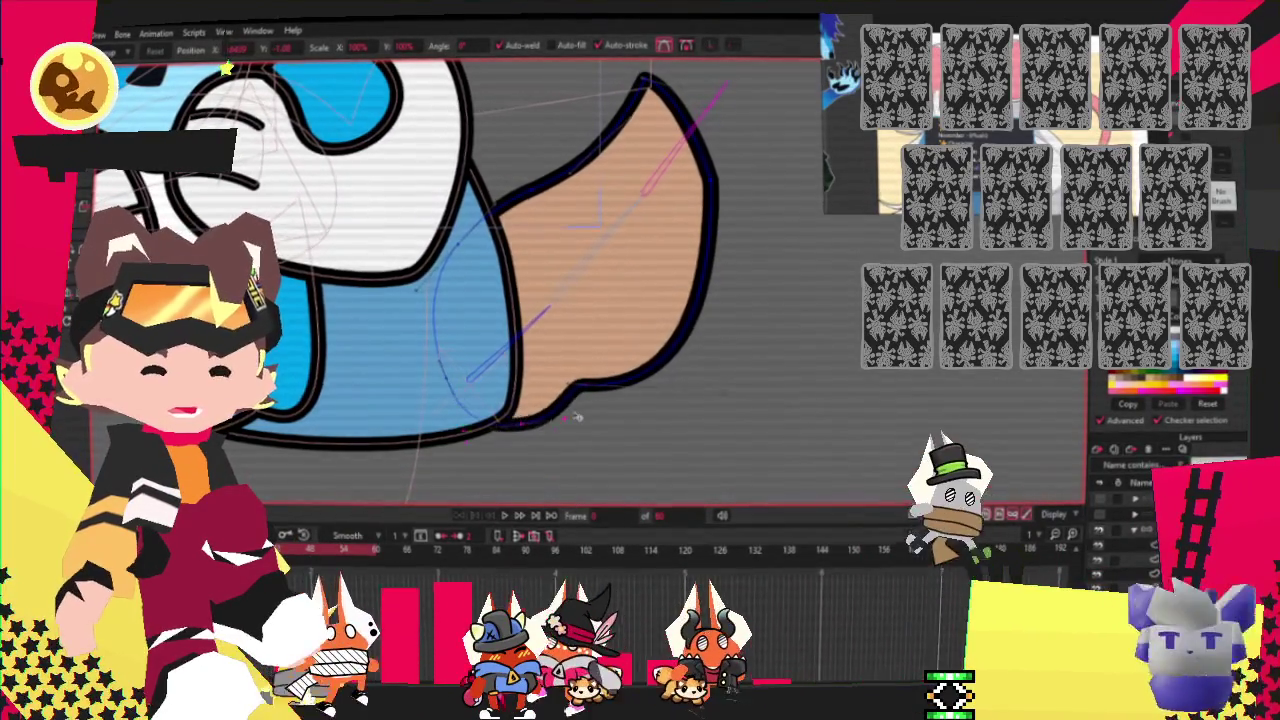
drag(512, 422, 533, 420)
drag(527, 318, 637, 316)
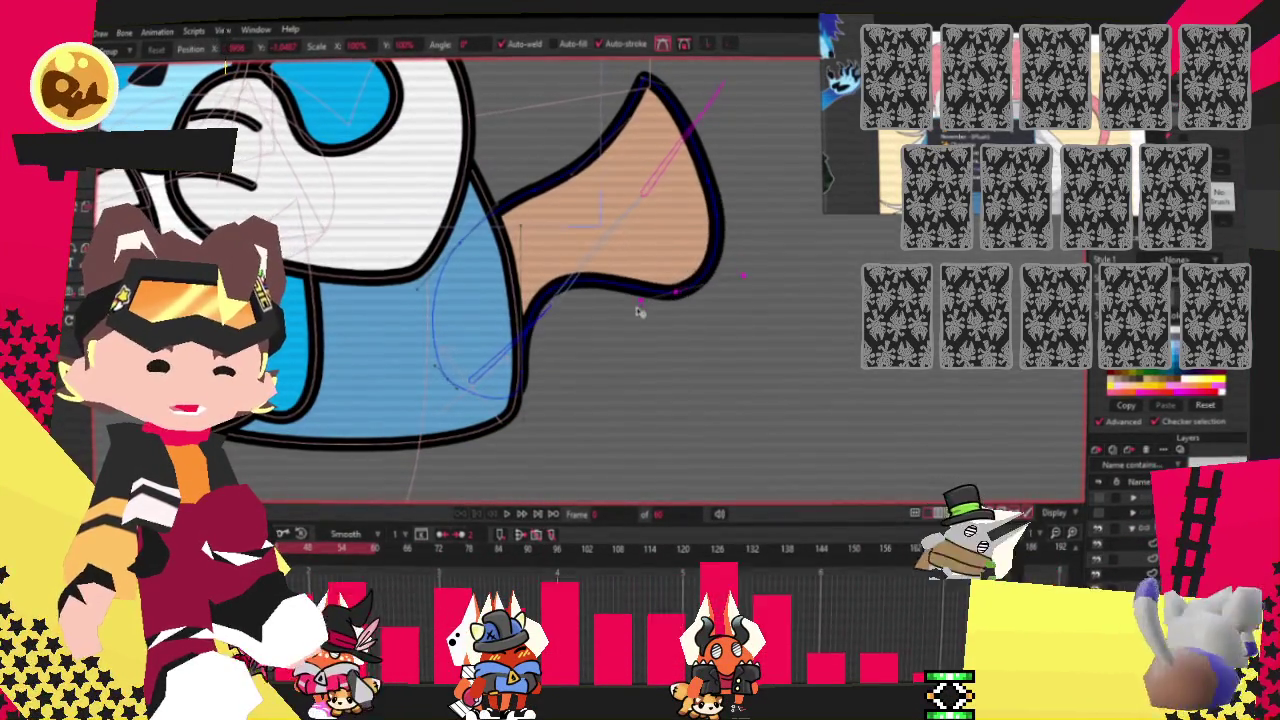
drag(730, 172, 625, 148)
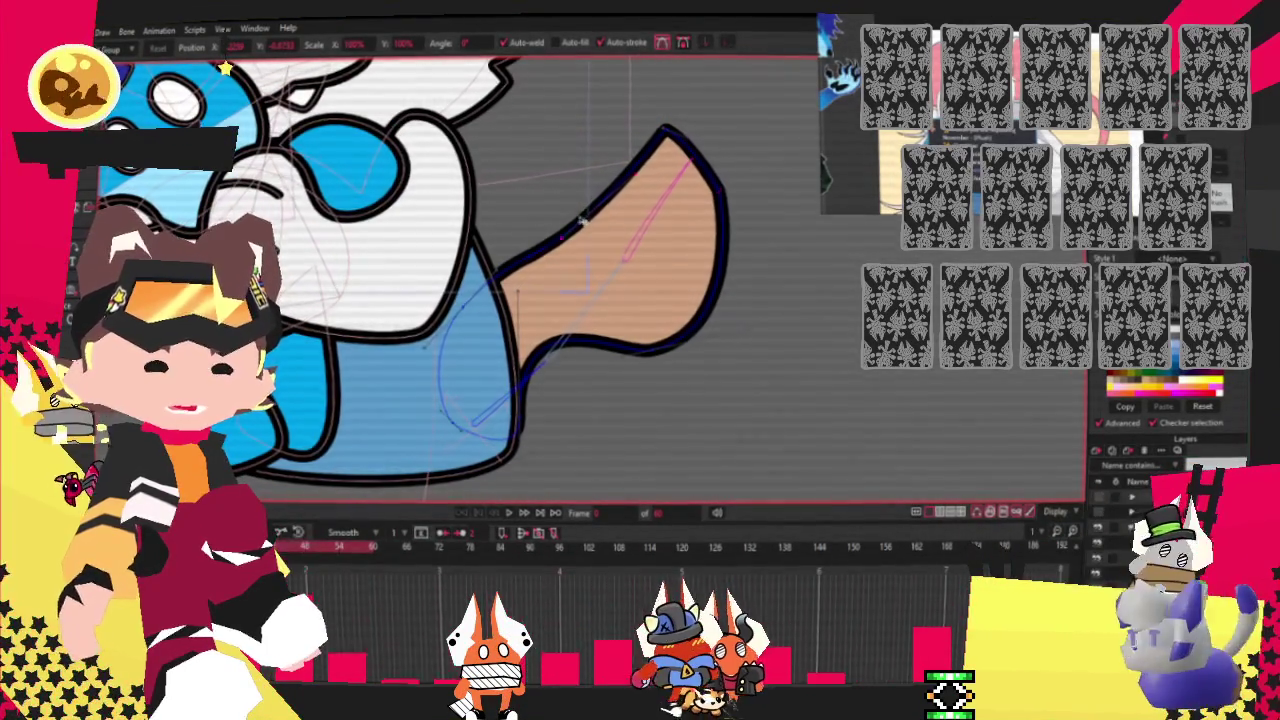
drag(650, 230, 745, 225)
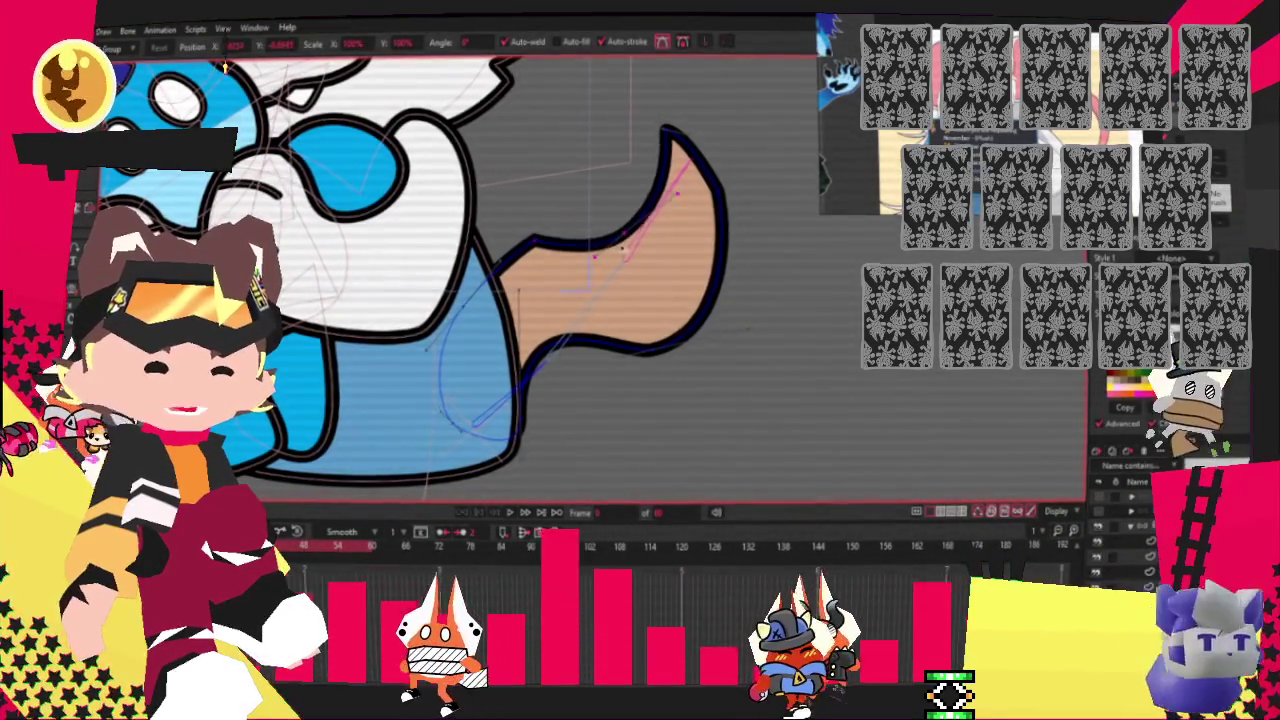
drag(568, 370, 536, 333)
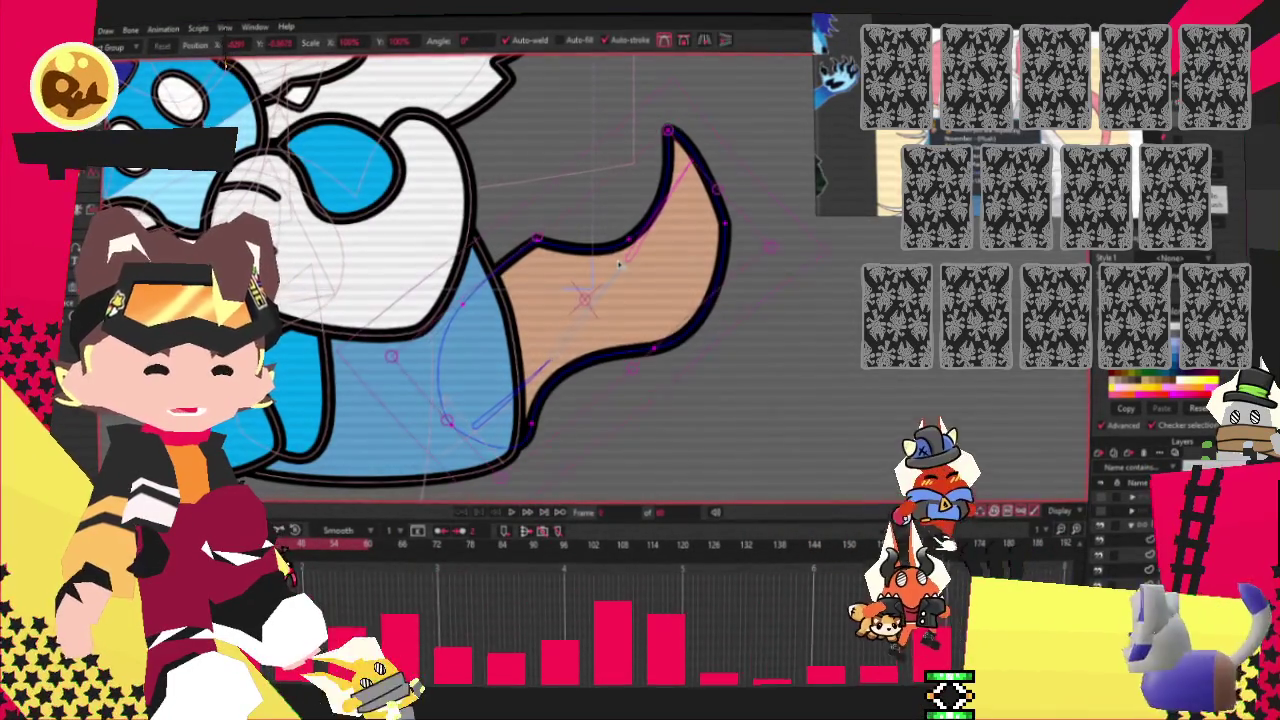
key(ctrl+z)
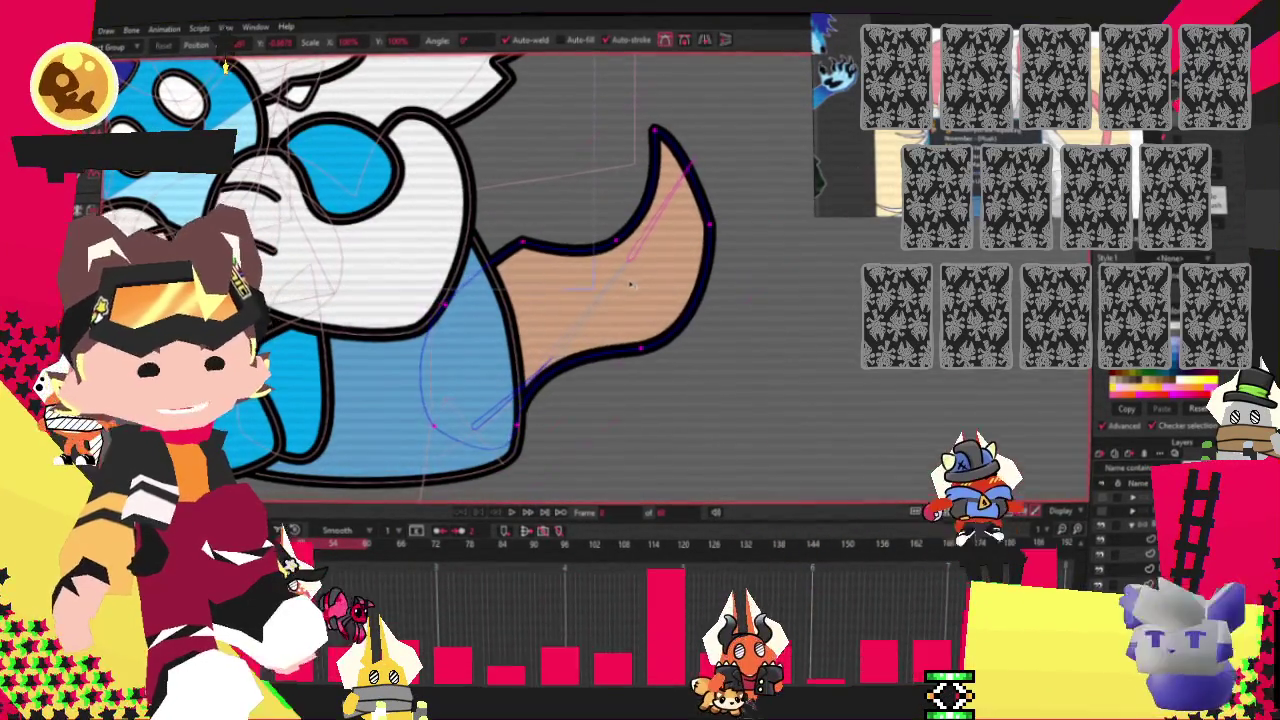
key(q)
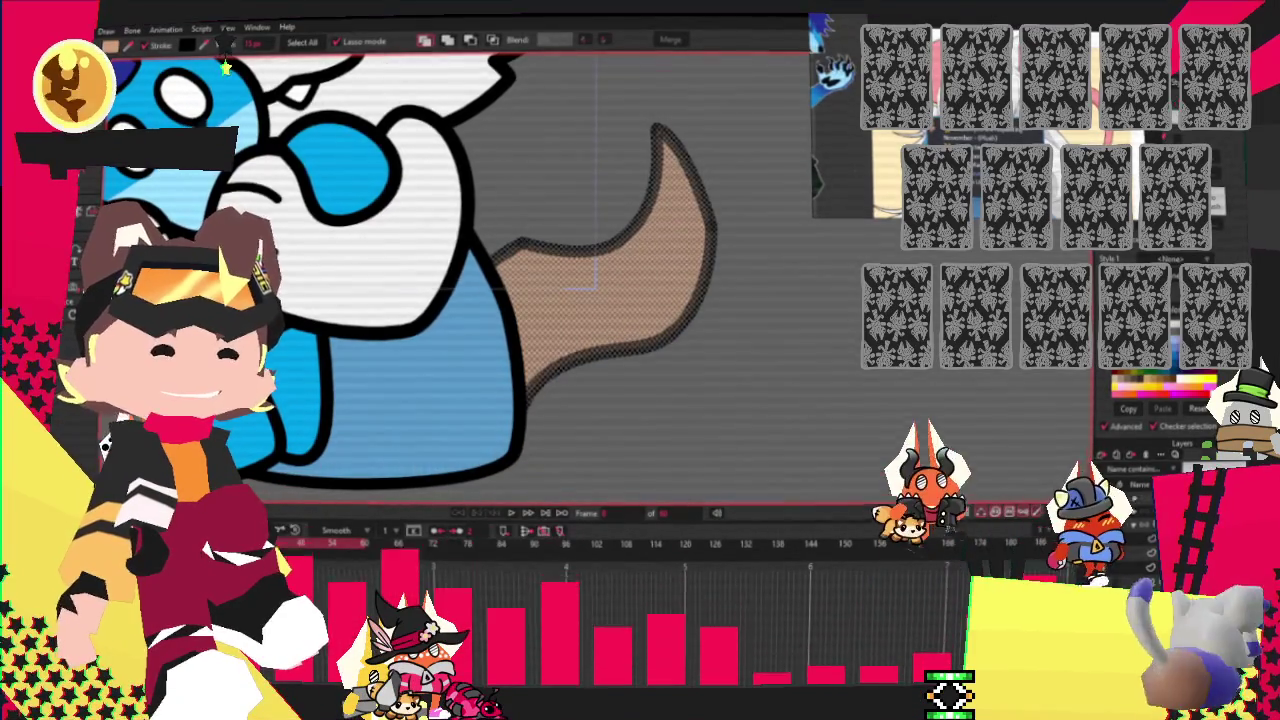
Give the mouse's tail a pink fill.
click(1125, 382)
scroll(590, 421, down, 3)
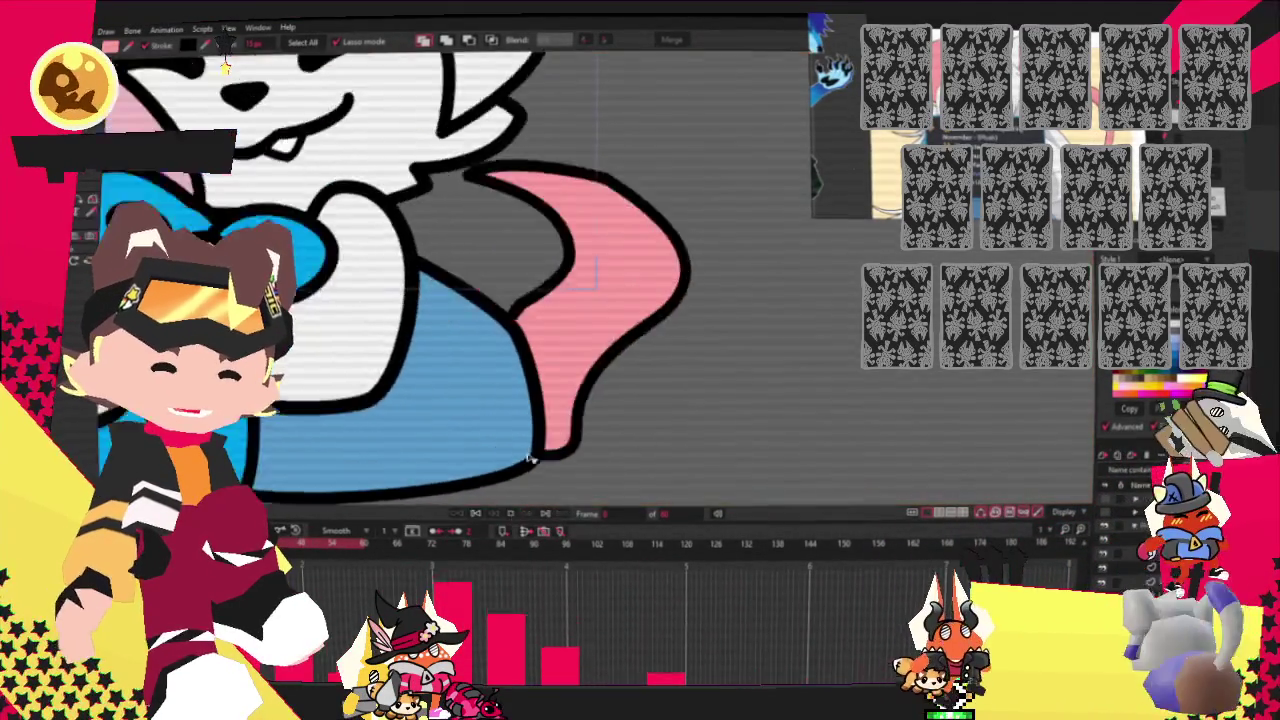
scroll(590, 421, down, 2)
scroll(590, 421, down, 2)
scroll(590, 421, down, 1)
scroll(590, 421, up, 5)
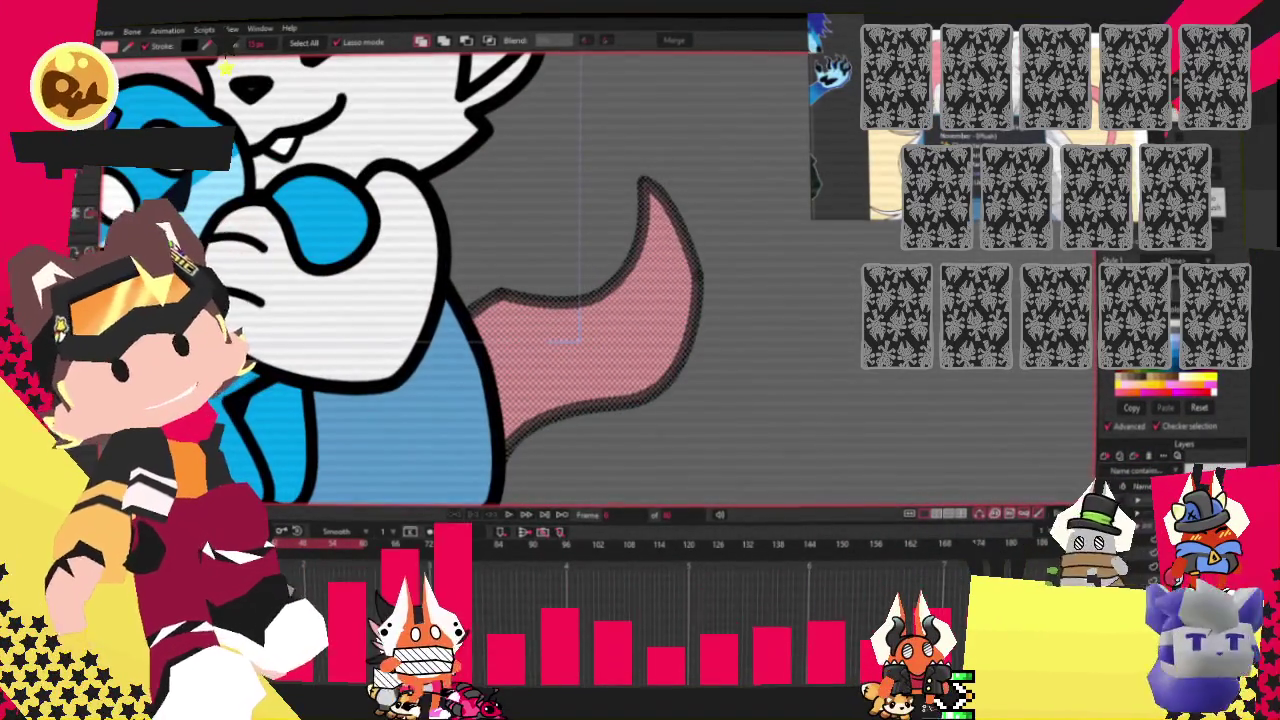
key(u)
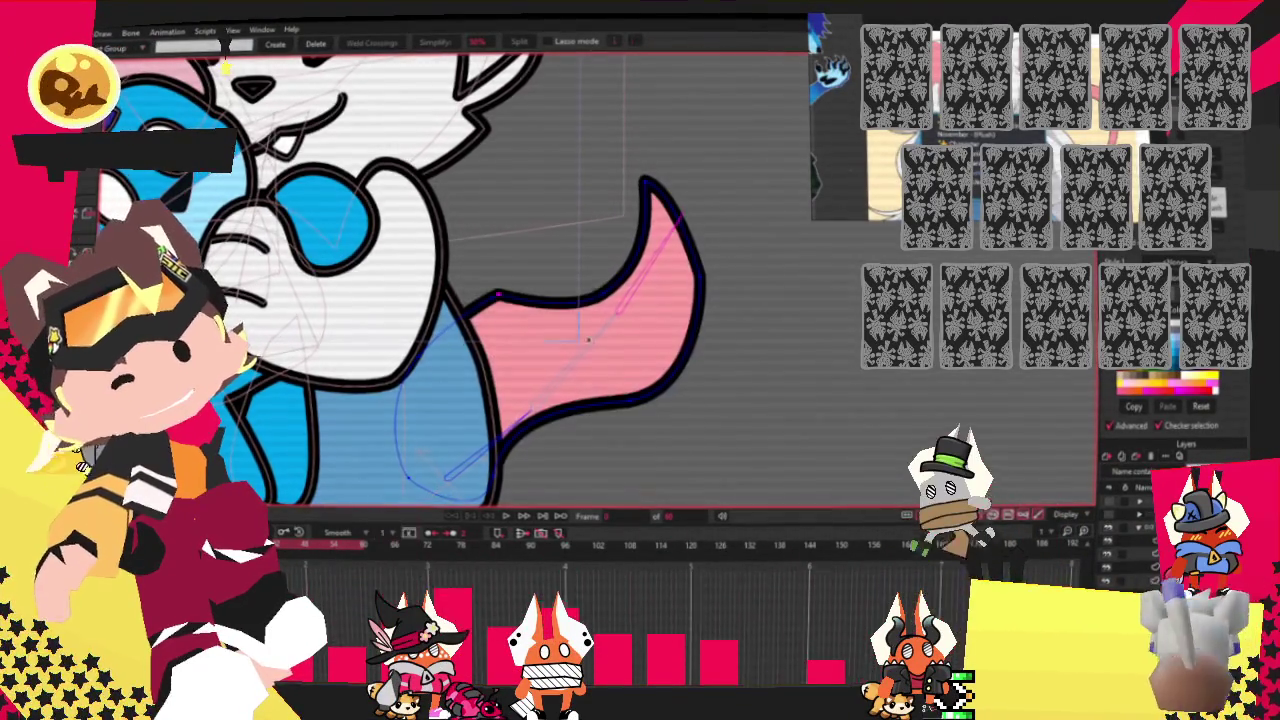
Drag the tail's points so it sweeps upward and tapers, then preview the animation.
key(alt+q)
scroll(479, 295, up, 1)
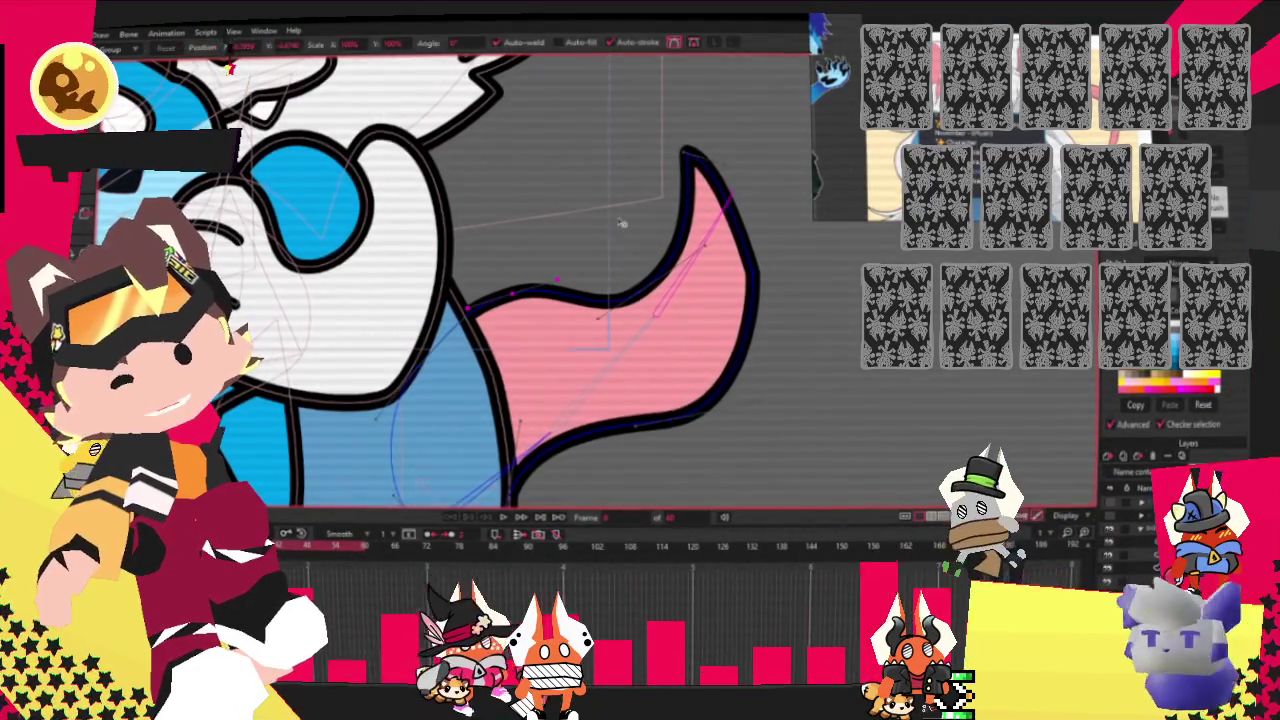
mouse_move(708, 160)
mouse_down()
mouse_move(783, 152)
mouse_move(803, 168)
mouse_up()
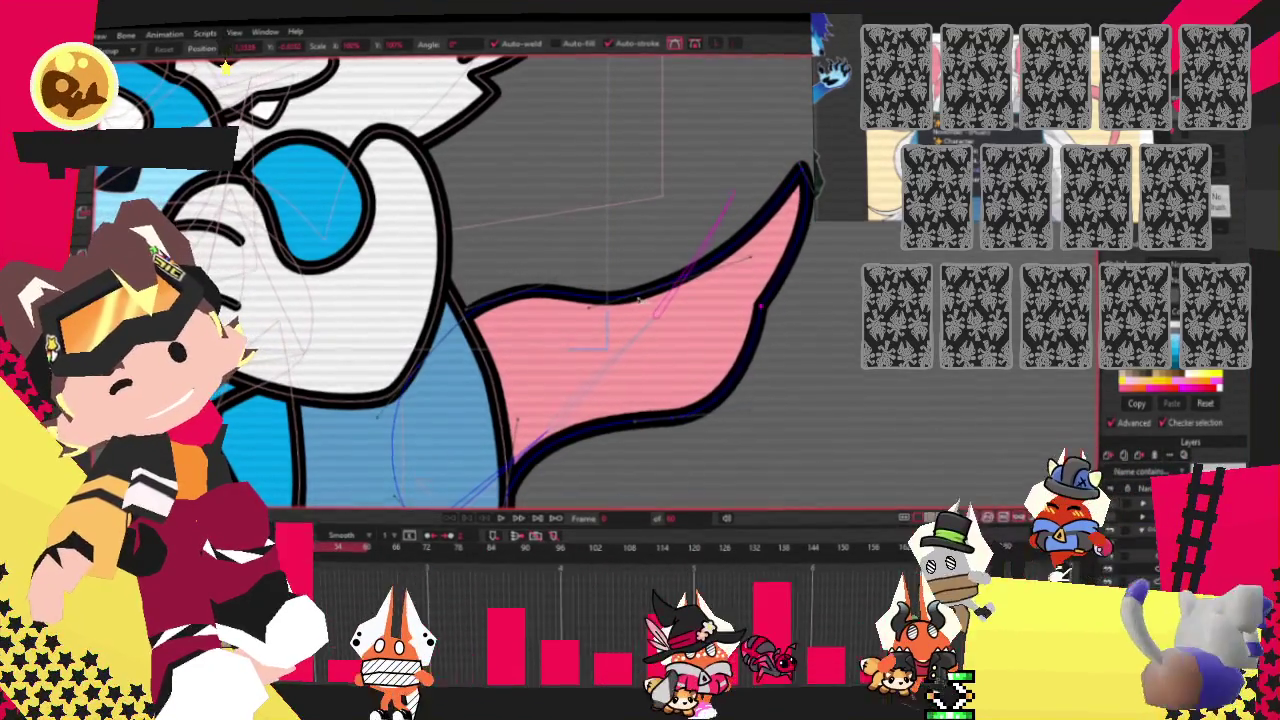
mouse_move(729, 414)
mouse_down()
mouse_move(663, 363)
mouse_move(592, 369)
mouse_up()
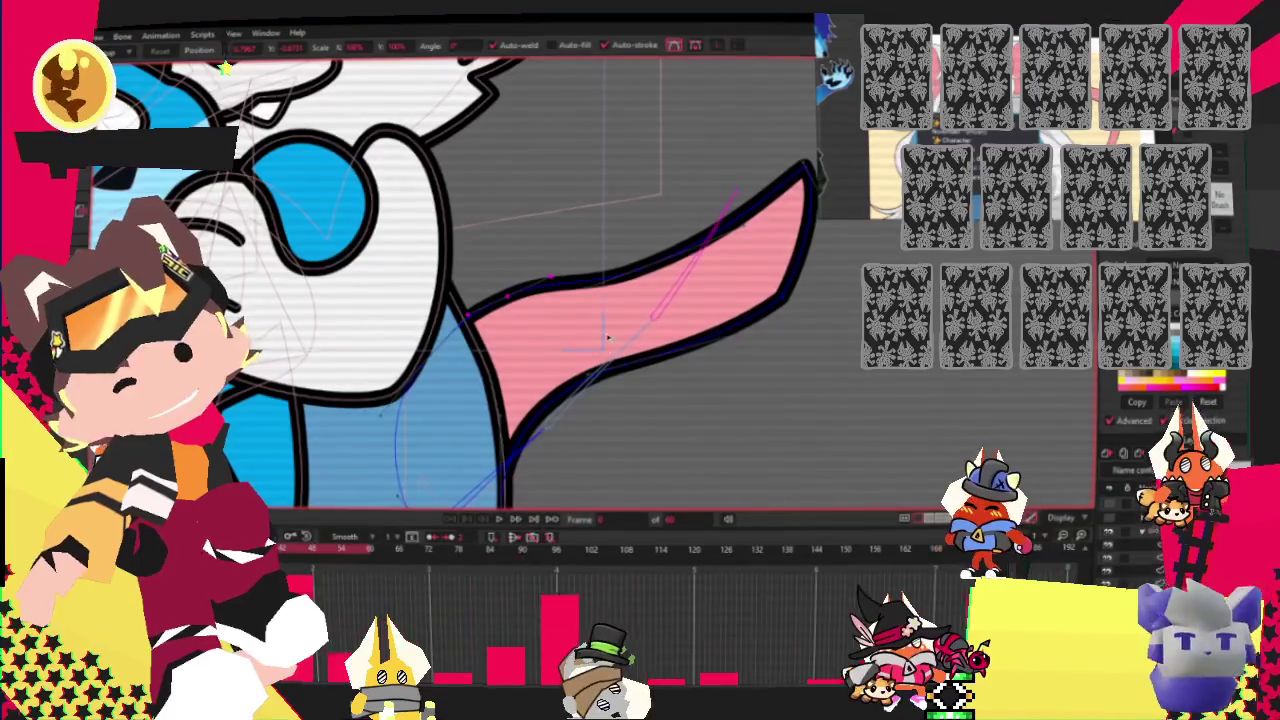
drag(613, 335, 652, 360)
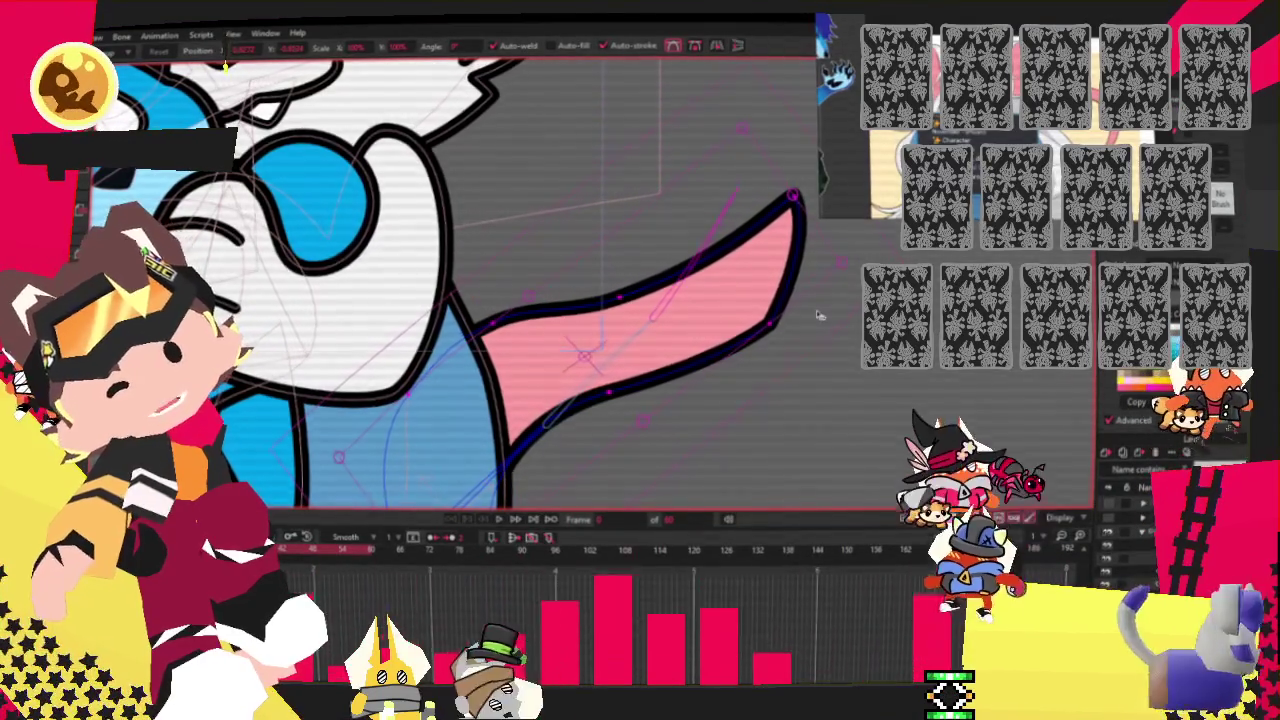
drag(813, 360, 553, 169)
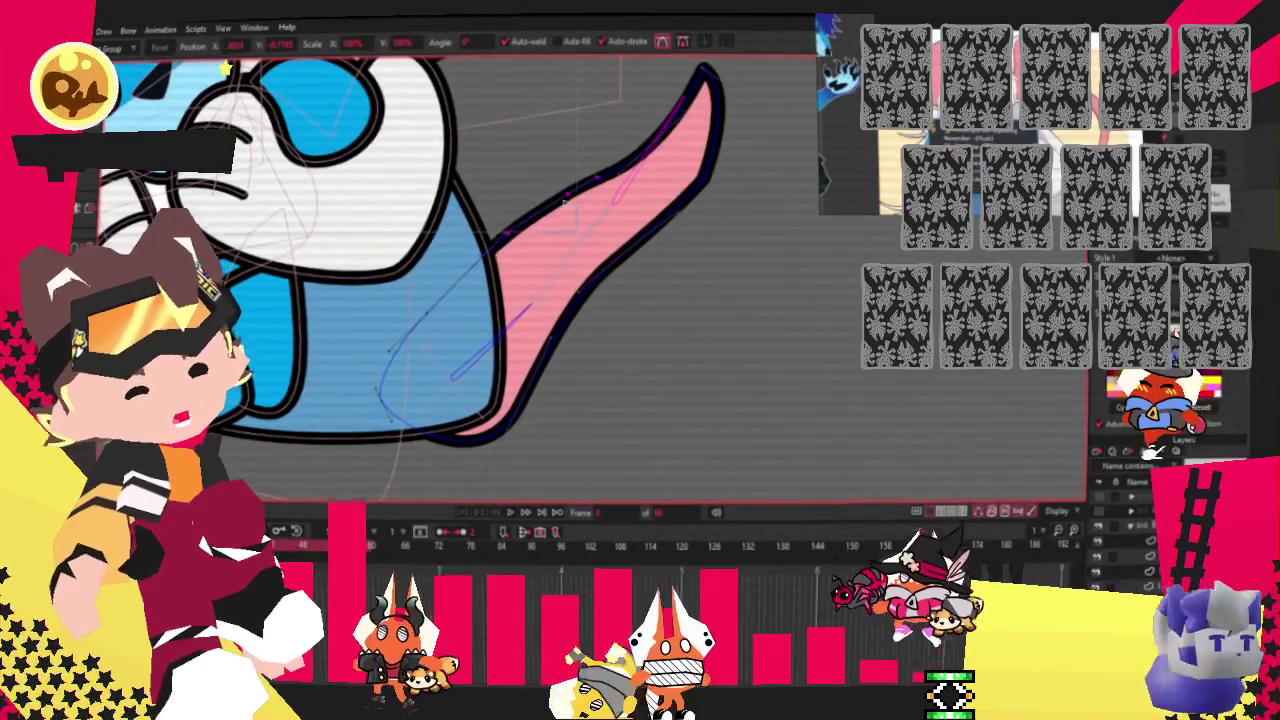
click(513, 517)
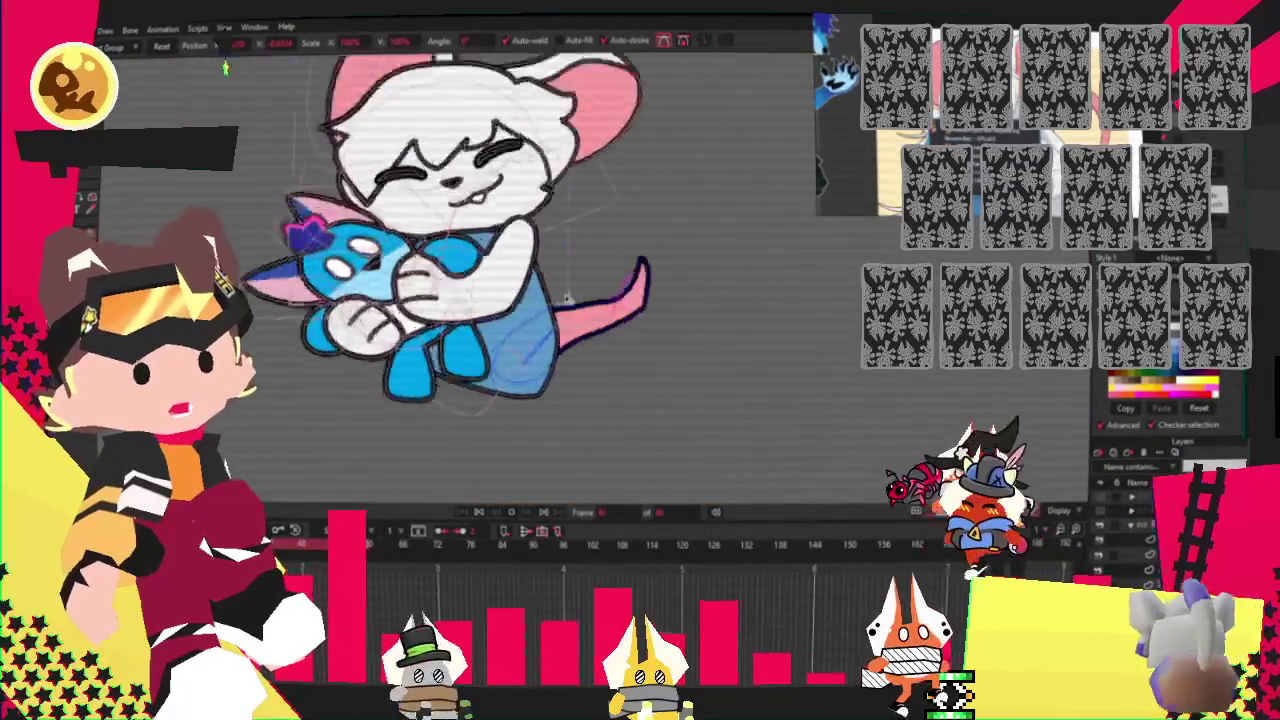
Drag the pink tail's right-edge point outward, then play back the animation.
scroll(604, 350, up, 2)
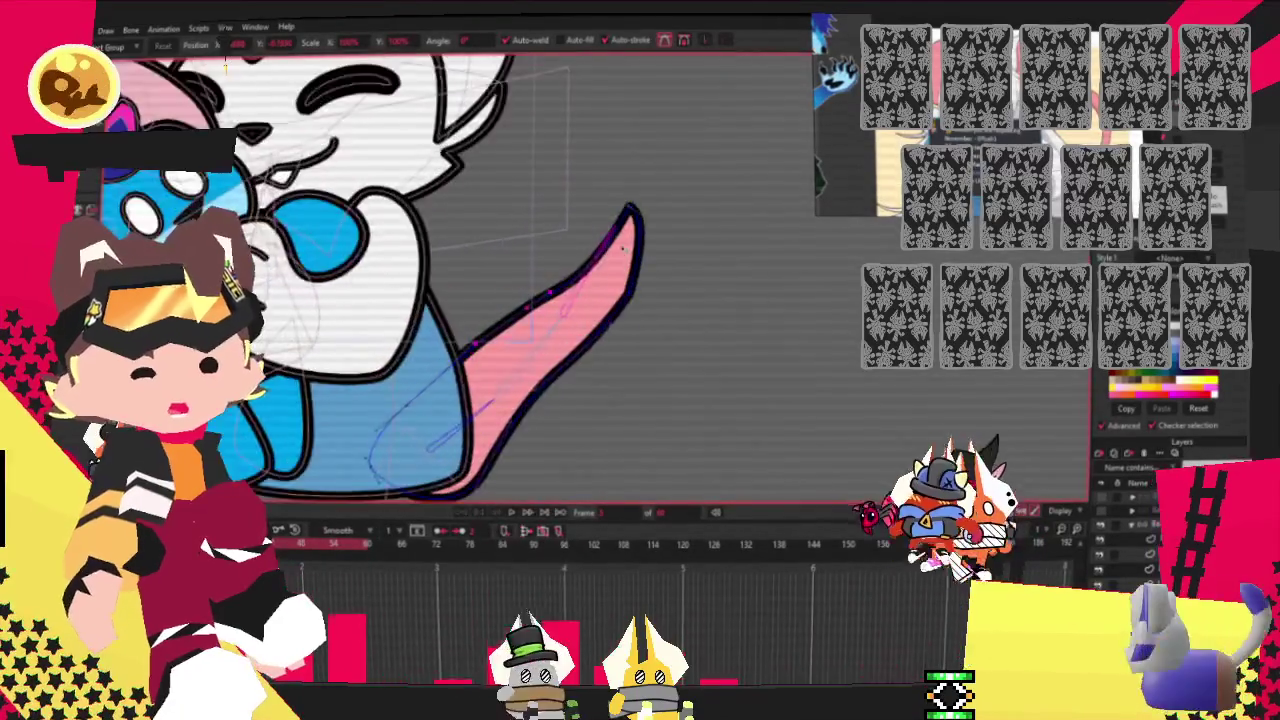
scroll(604, 350, up, 3)
drag(604, 350, 655, 371)
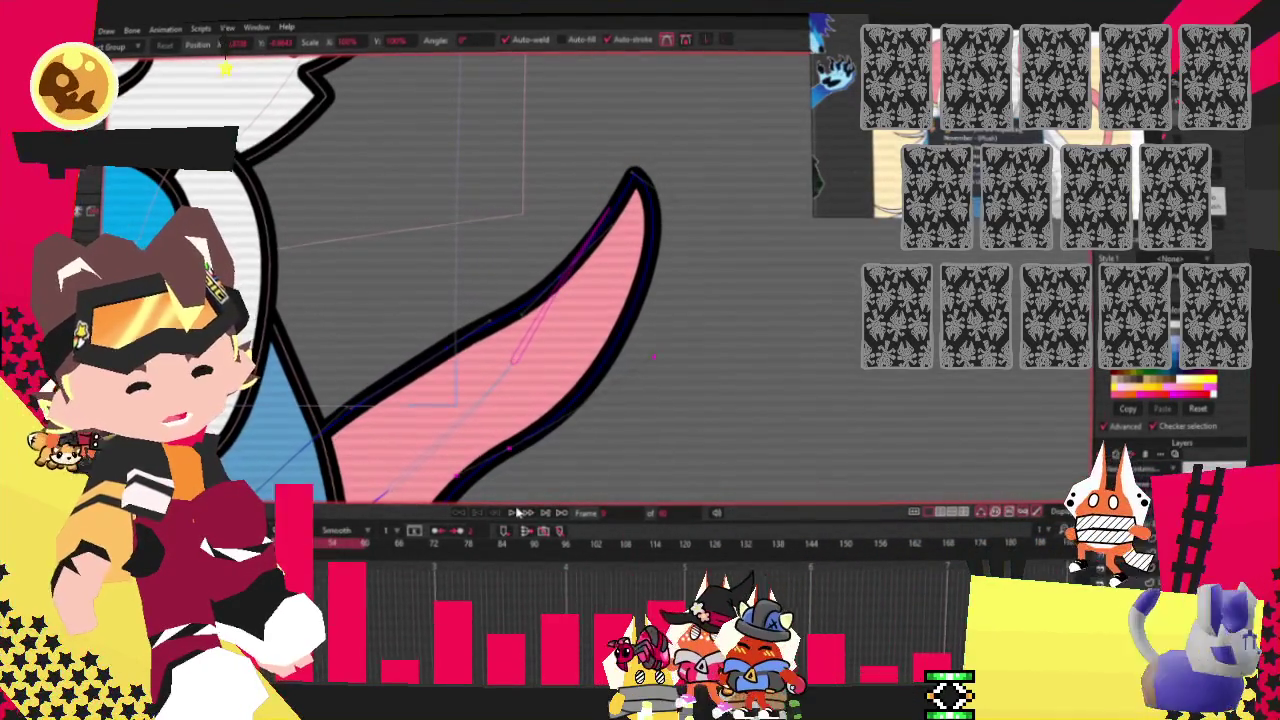
scroll(600, 386, down, 1)
scroll(600, 386, down, 3)
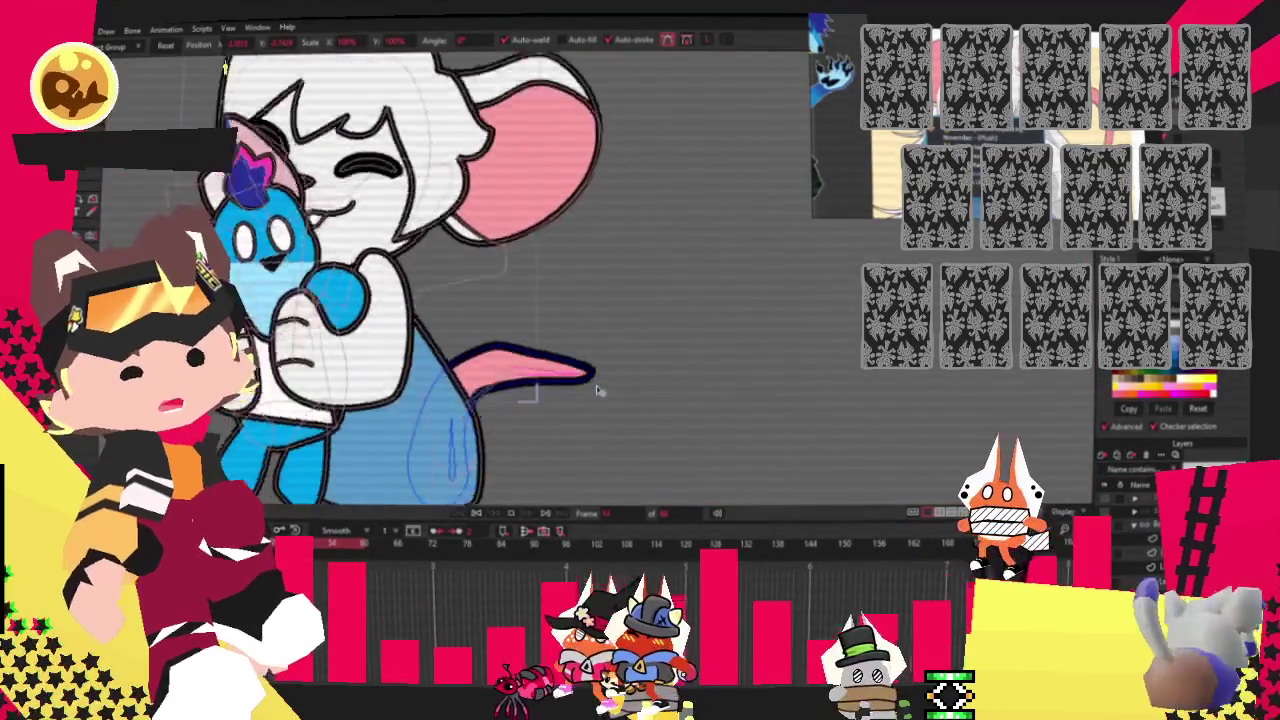
key(space)
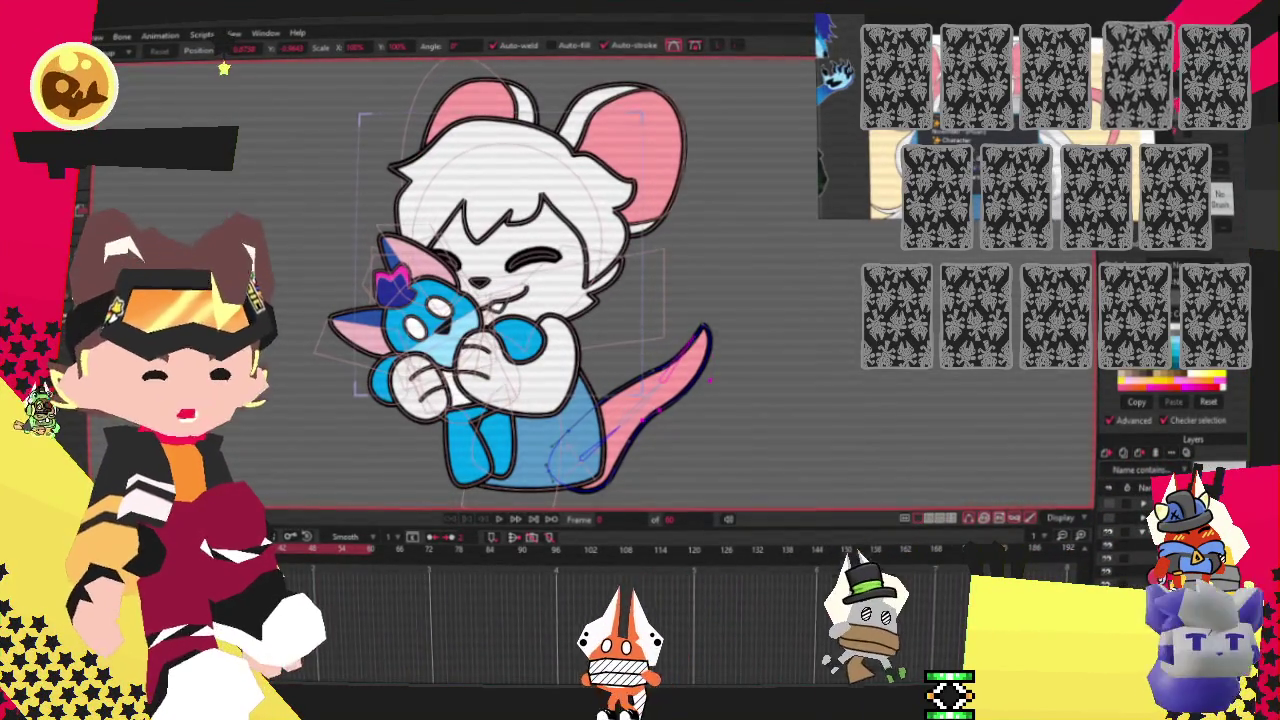
Draw a rectangle over the mouse's body with the Draw Shape tool.
key(b)
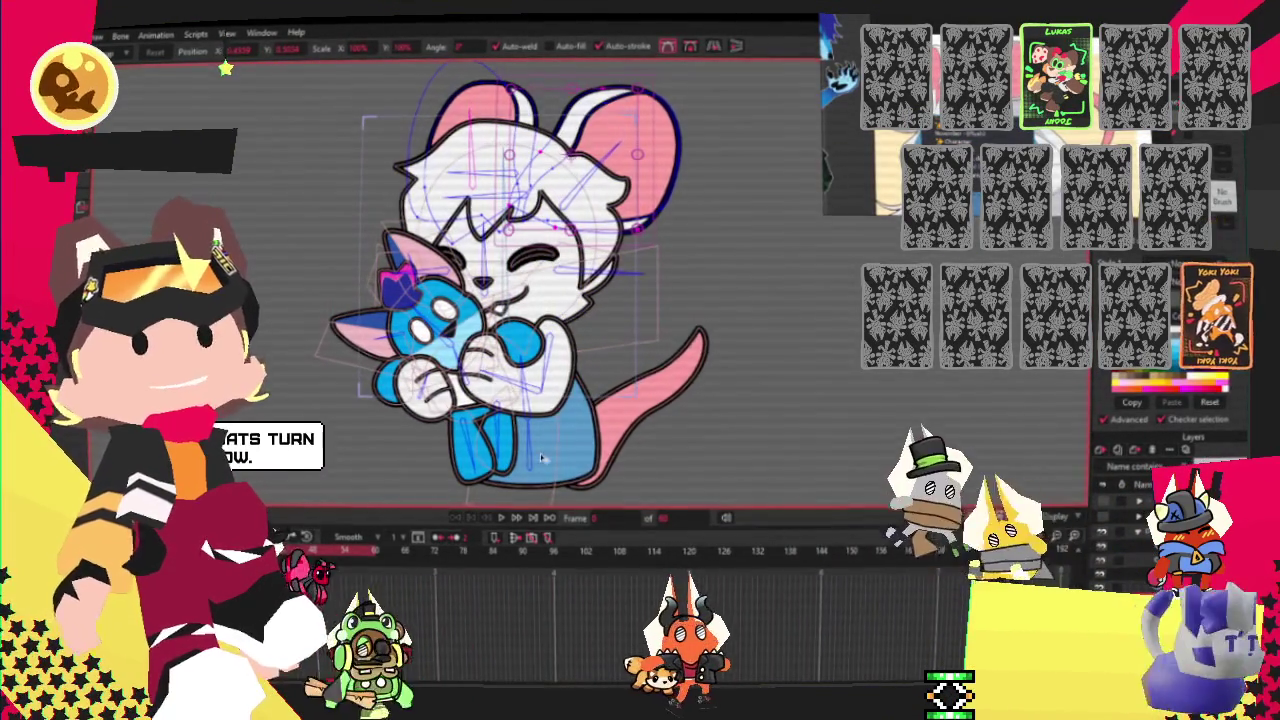
key(e)
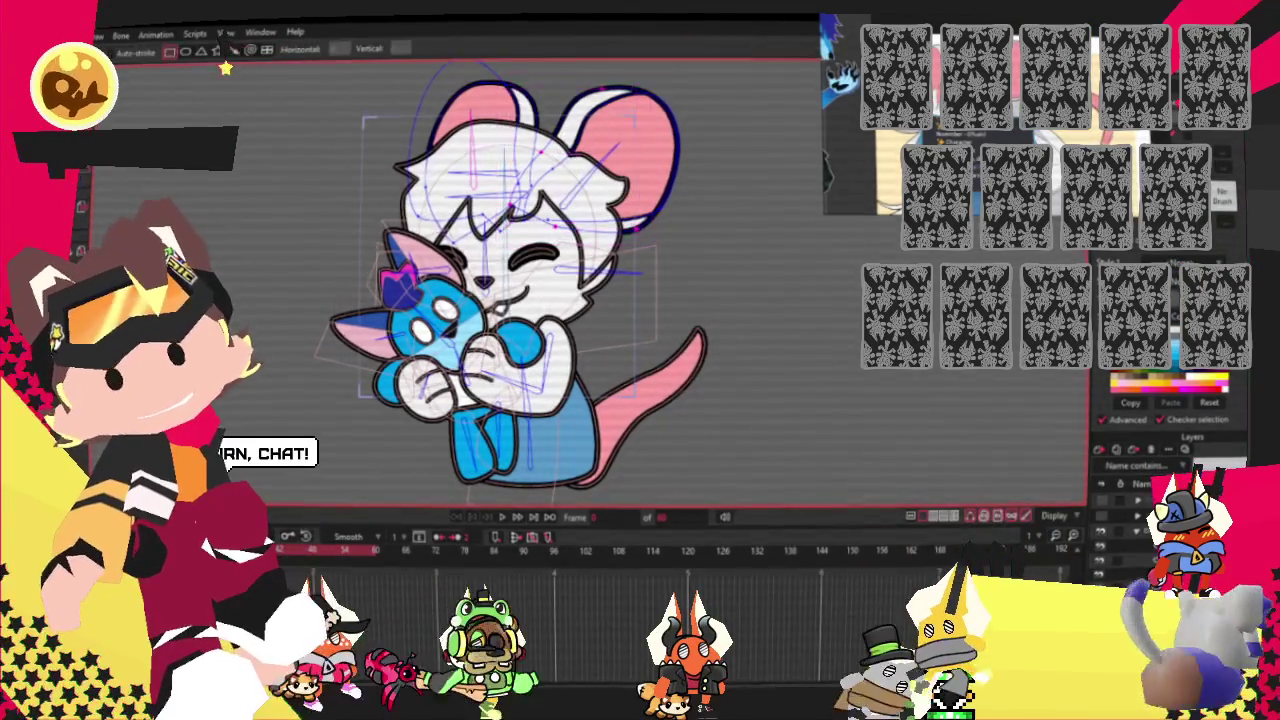
scroll(560, 290, up, 1)
scroll(560, 290, up, 2)
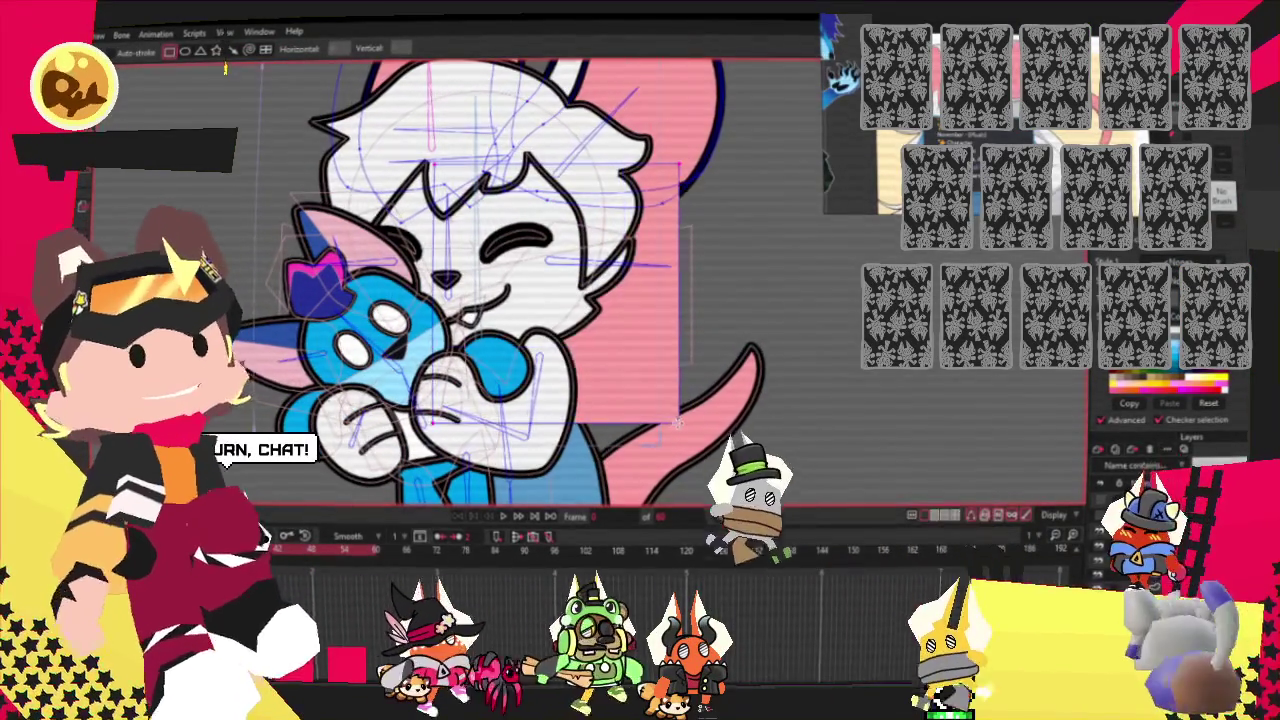
key(g)
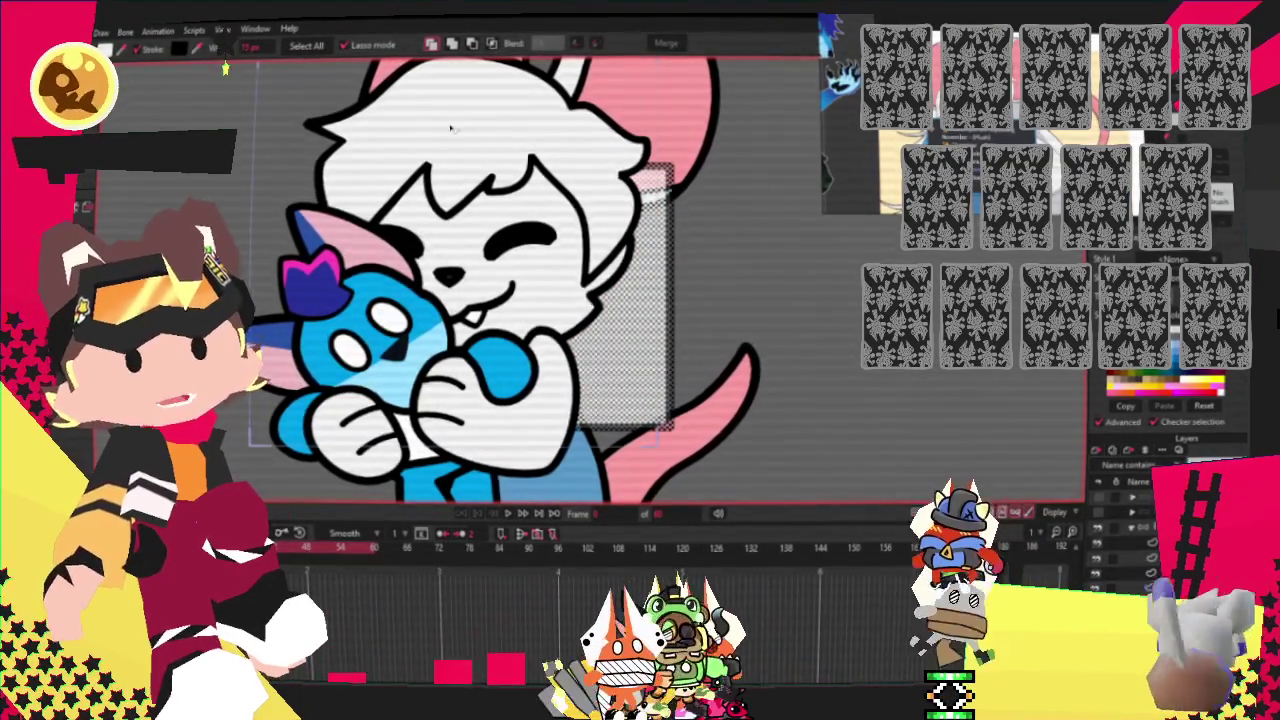
Drag the box's lower-right corner down and left so its side slants, then select all points.
scroll(450, 127, down, 3)
scroll(417, 162, up, 1)
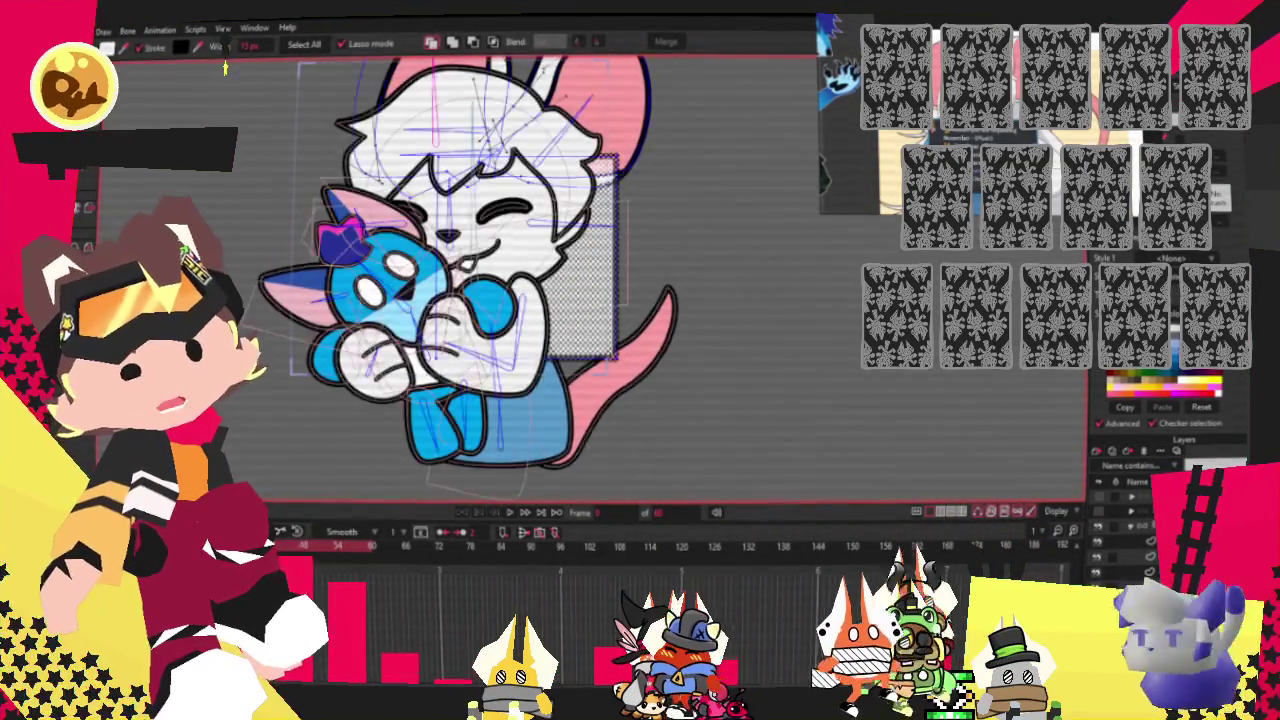
scroll(225, 68, up, 2)
key(t)
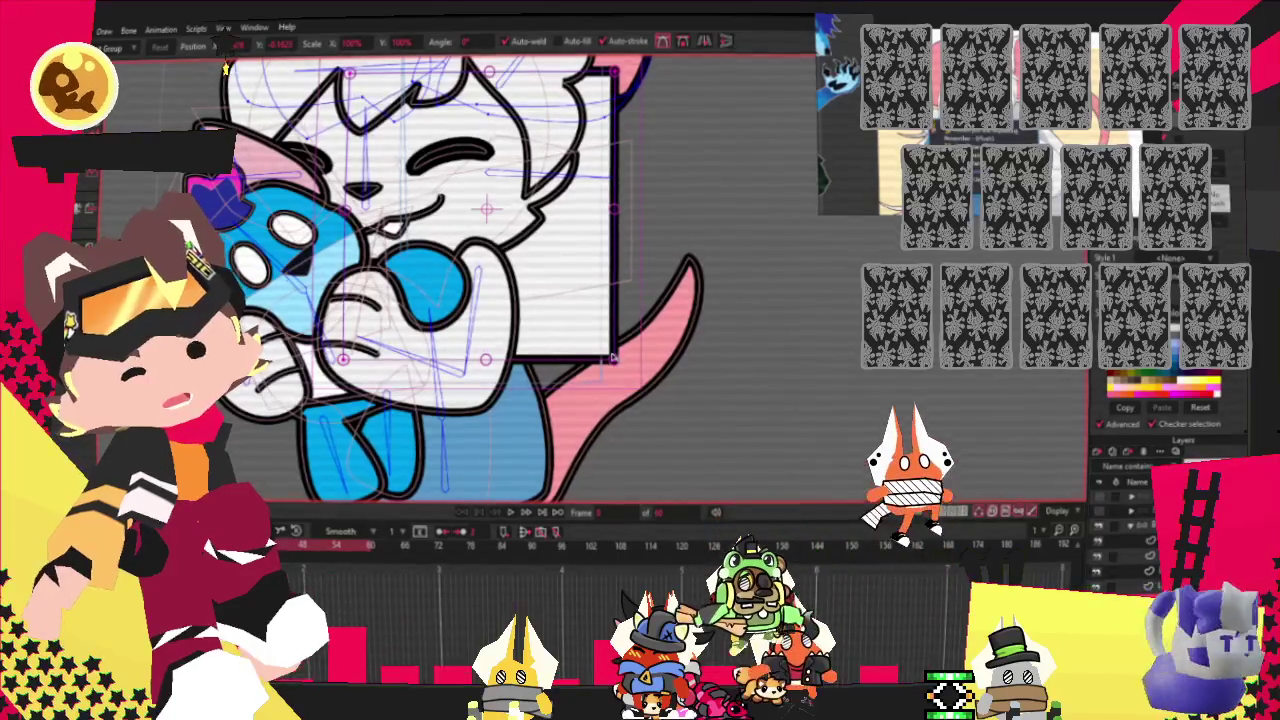
drag(615, 356, 567, 422)
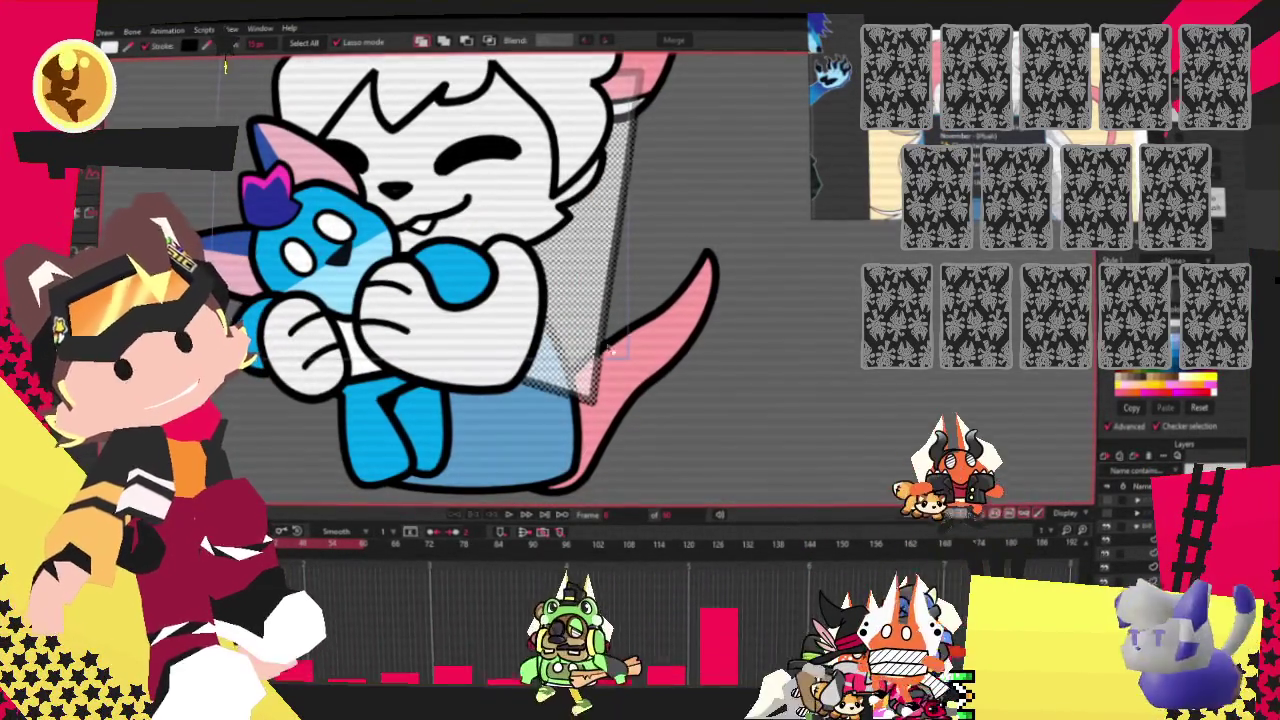
key(t)
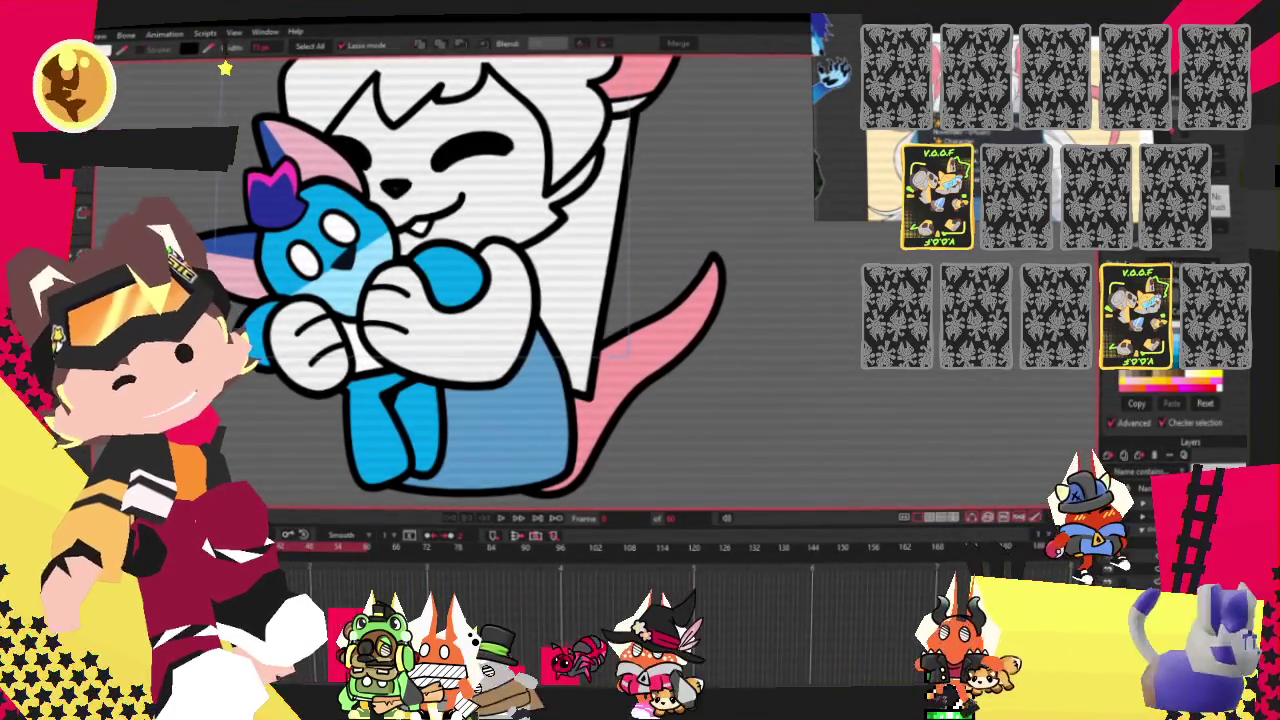
key(ctrl+a)
key(t)
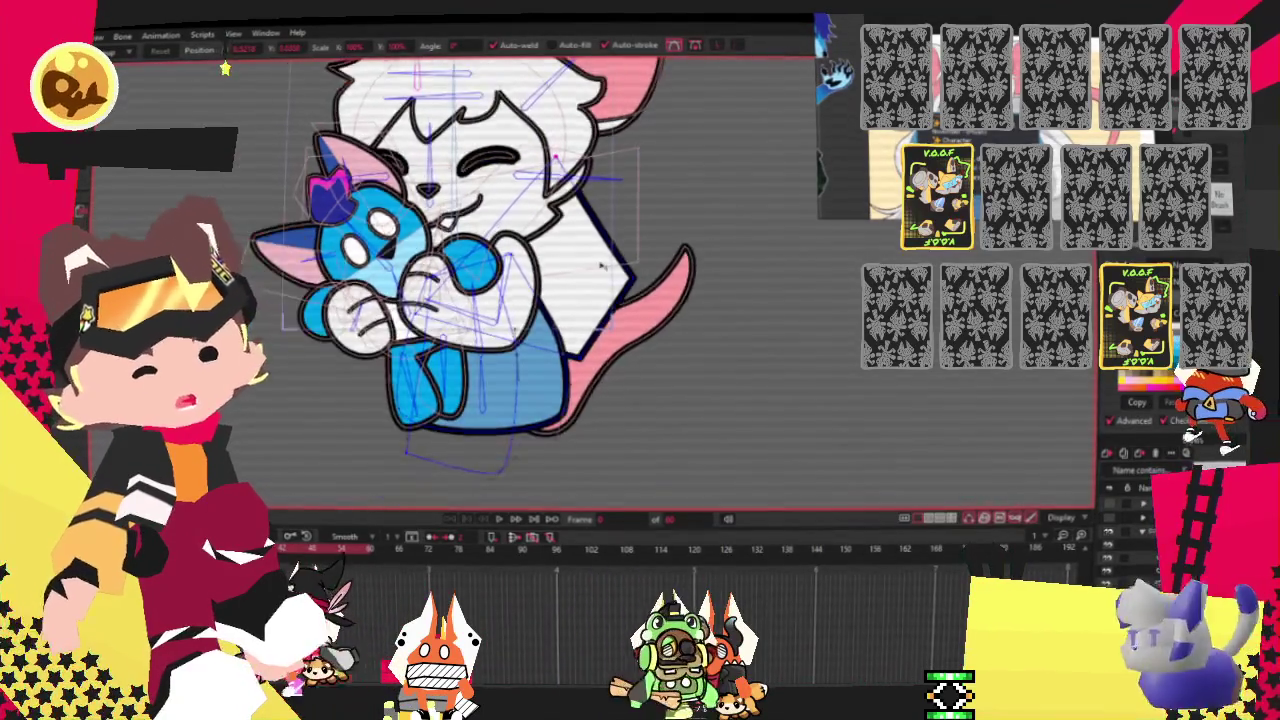
Adjust the white body fill's points so its edge follows the mouse's back outline.
scroll(600, 265, up, 2)
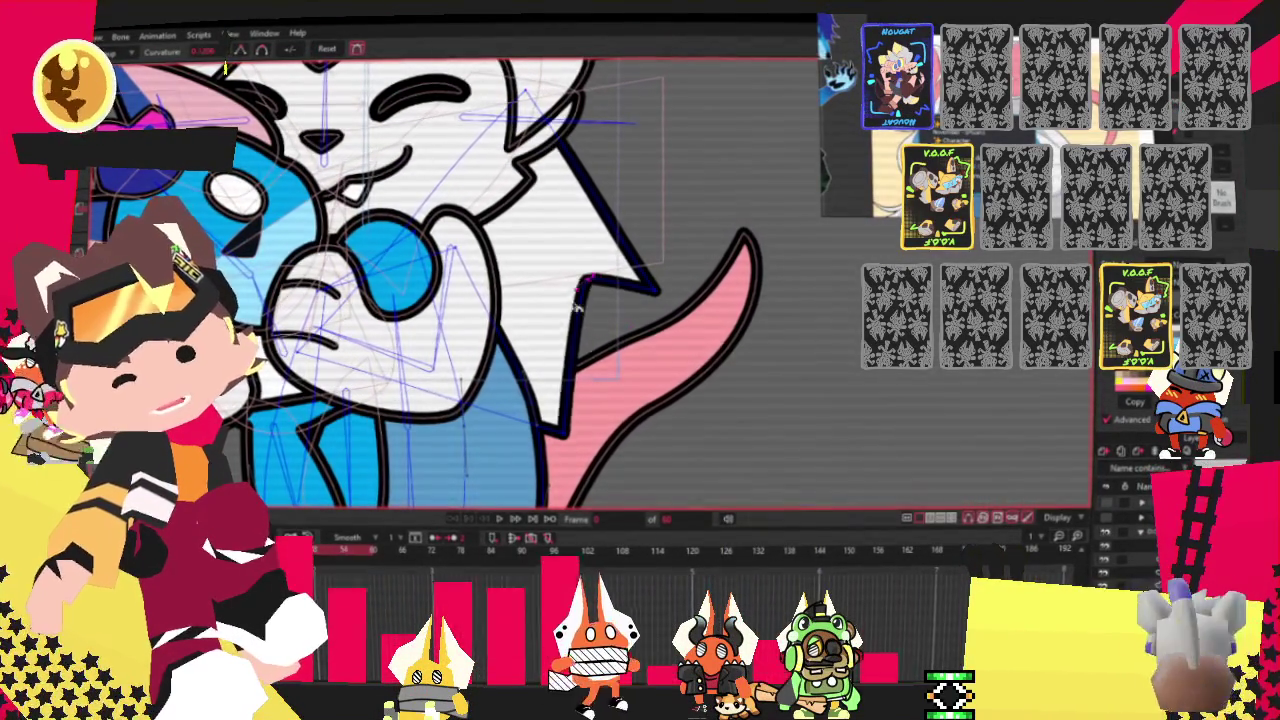
scroll(688, 401, down, 2)
scroll(688, 401, up, 2)
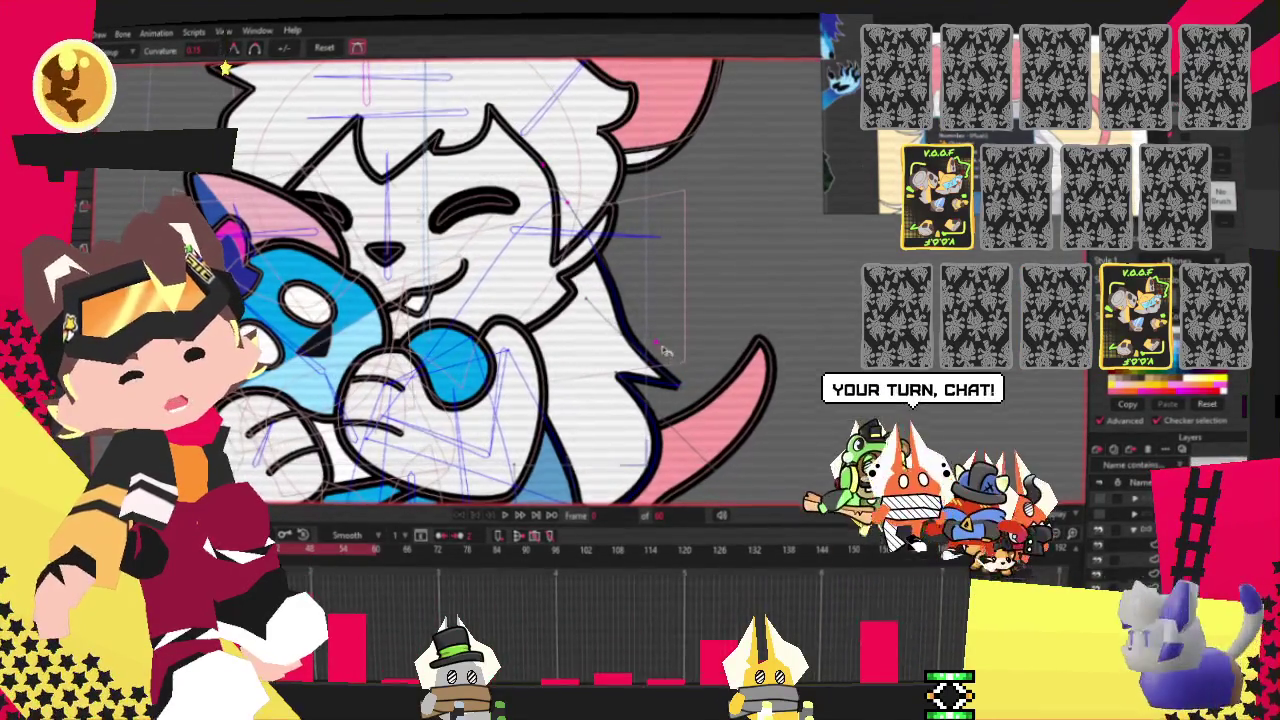
scroll(689, 293, down, 5)
scroll(578, 351, up, 5)
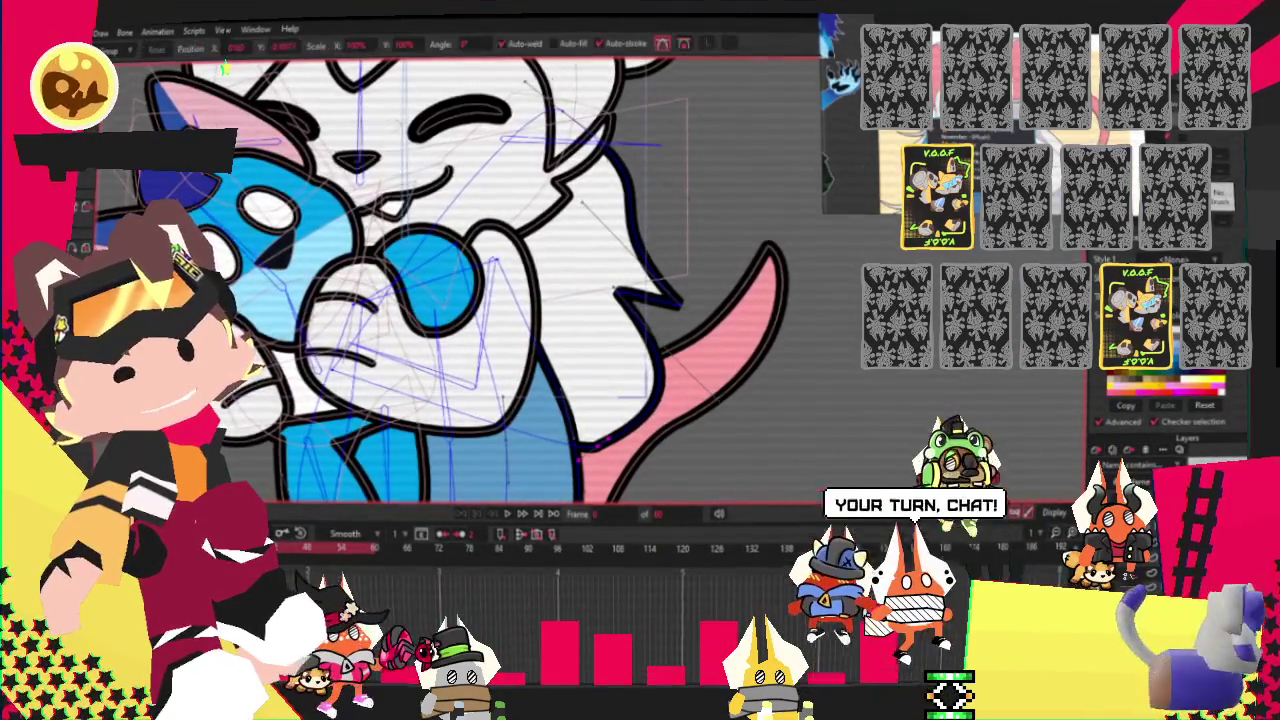
key(t)
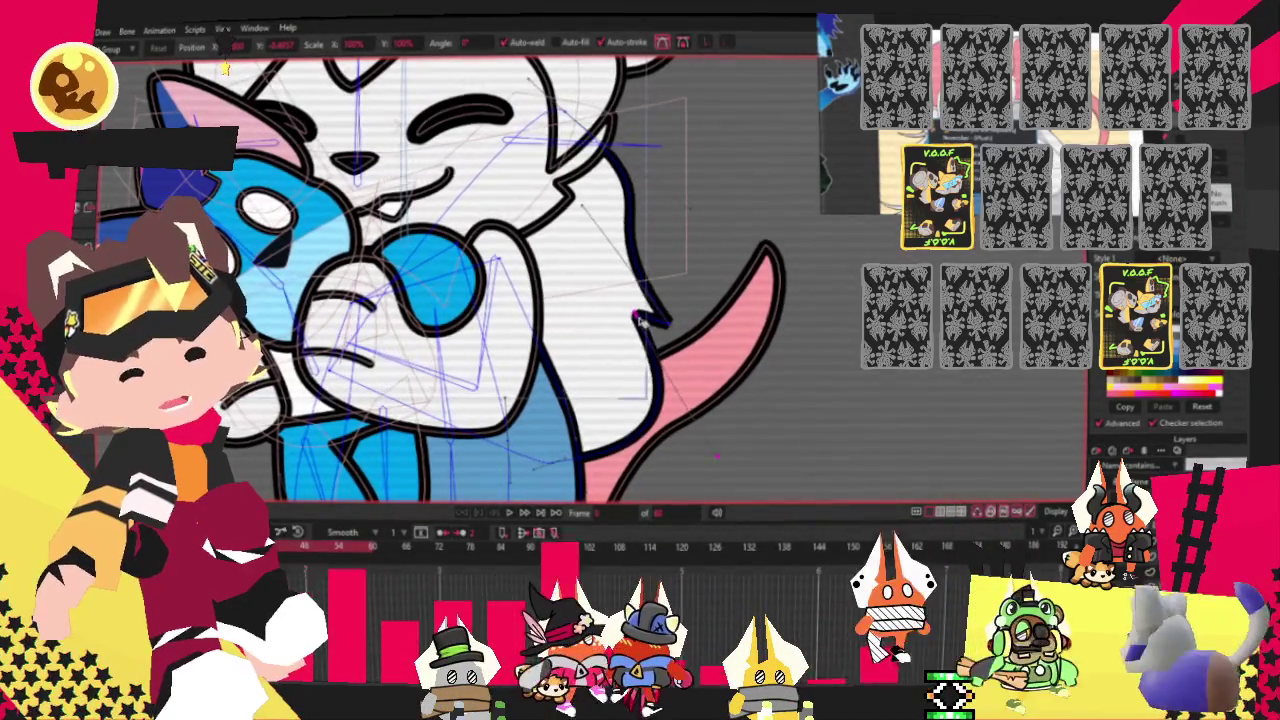
key(ctrl+a)
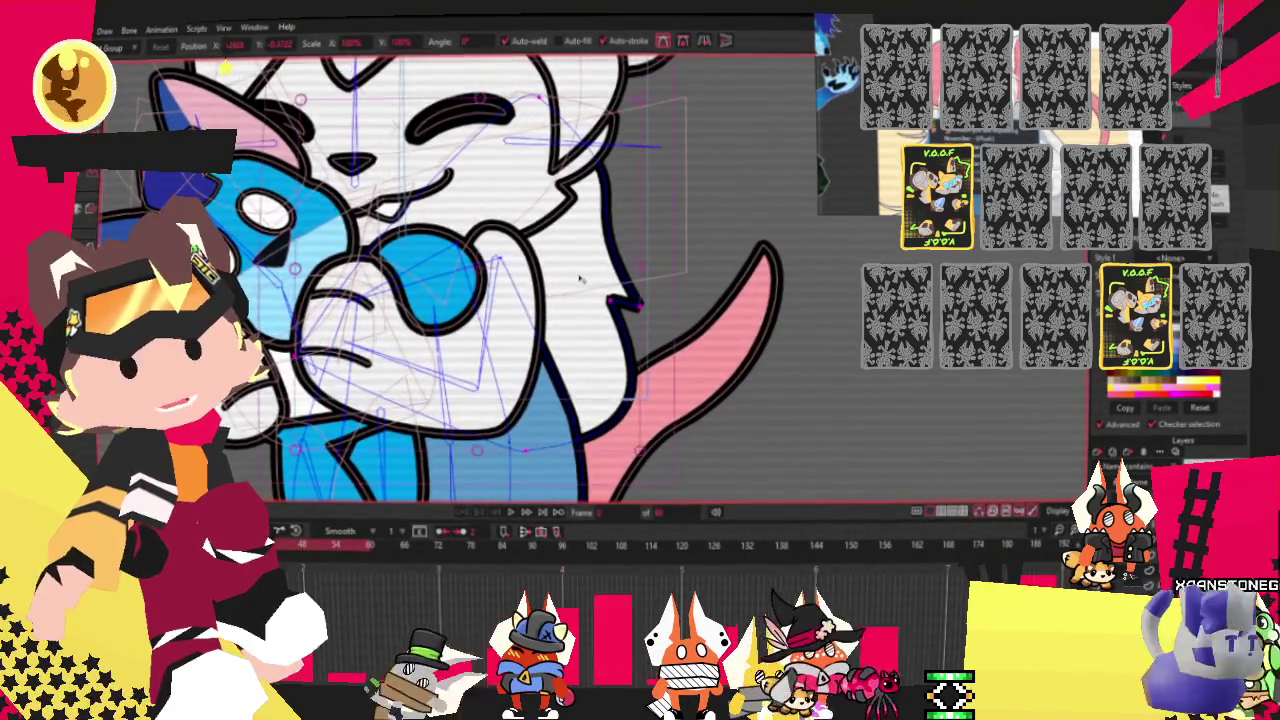
scroll(580, 280, down, 3)
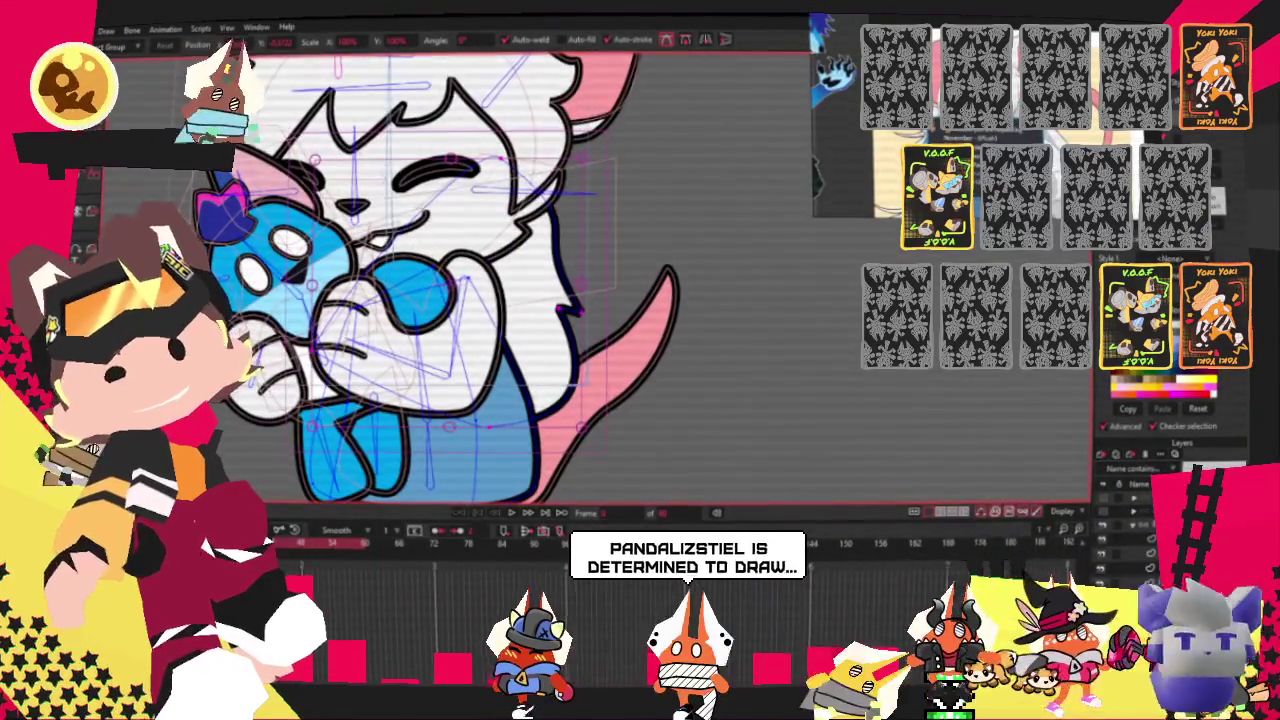
key(g)
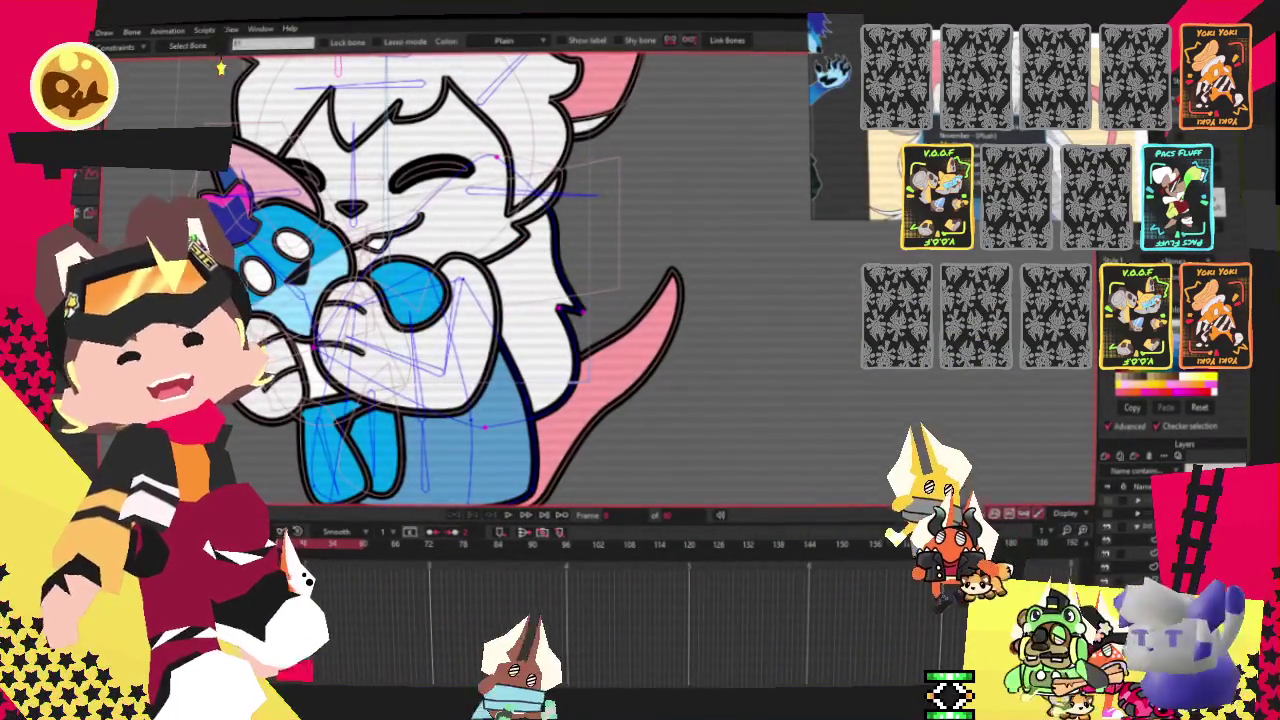
key(g)
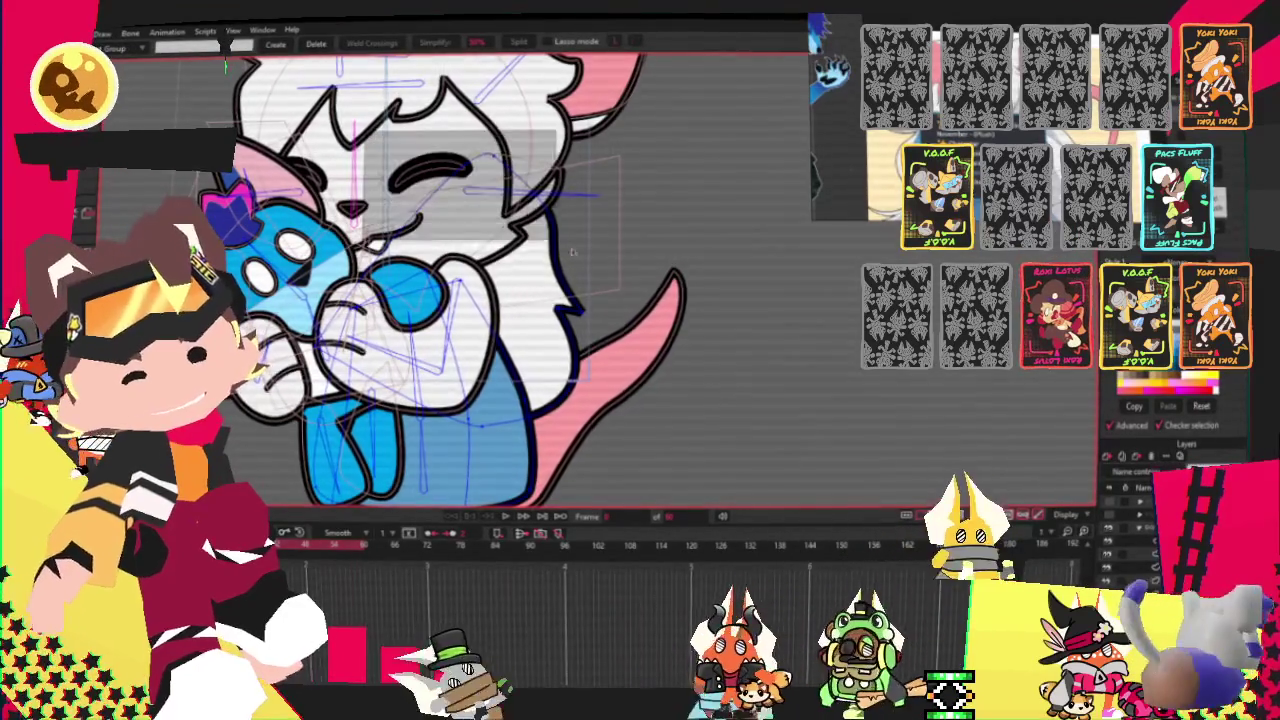
key(i)
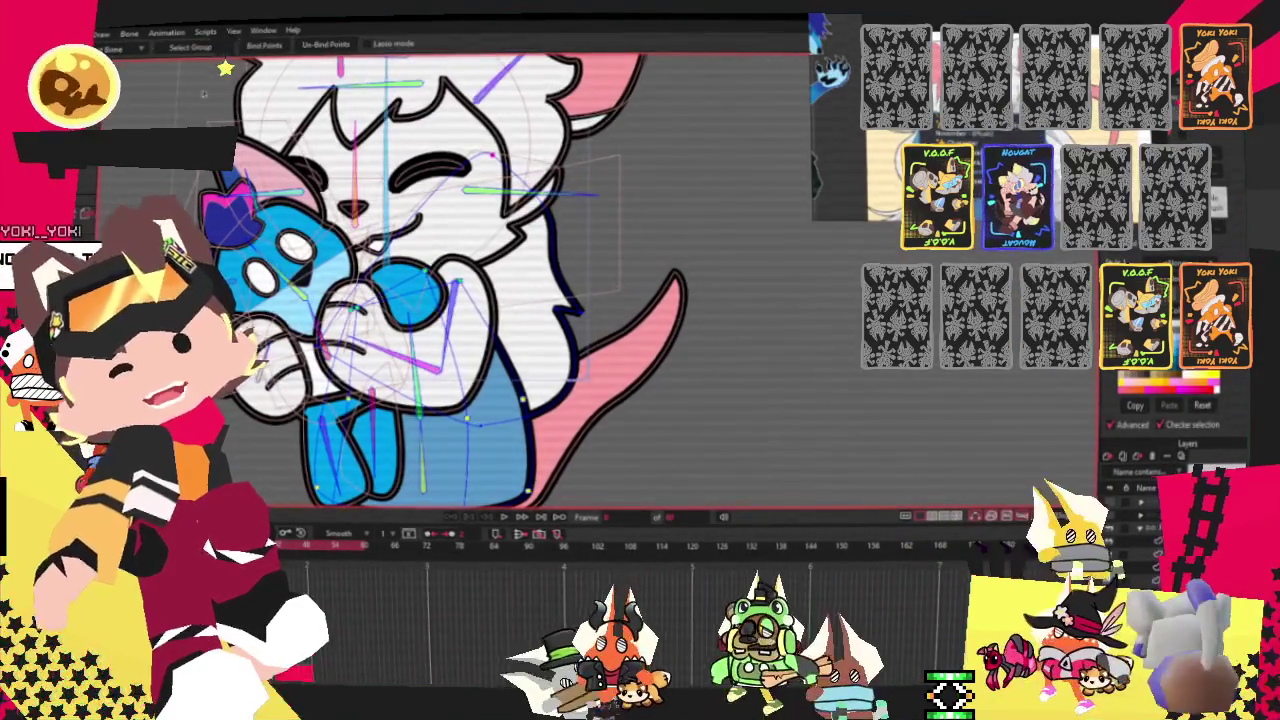
key(g)
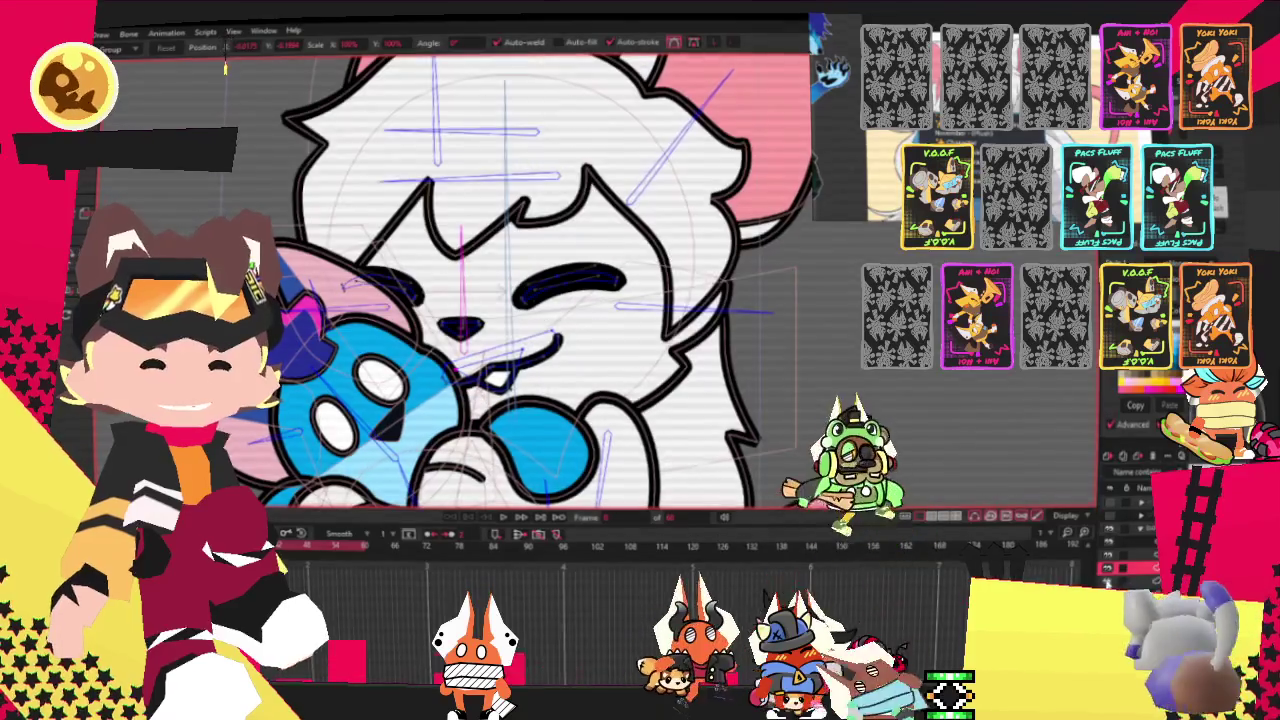
key(g)
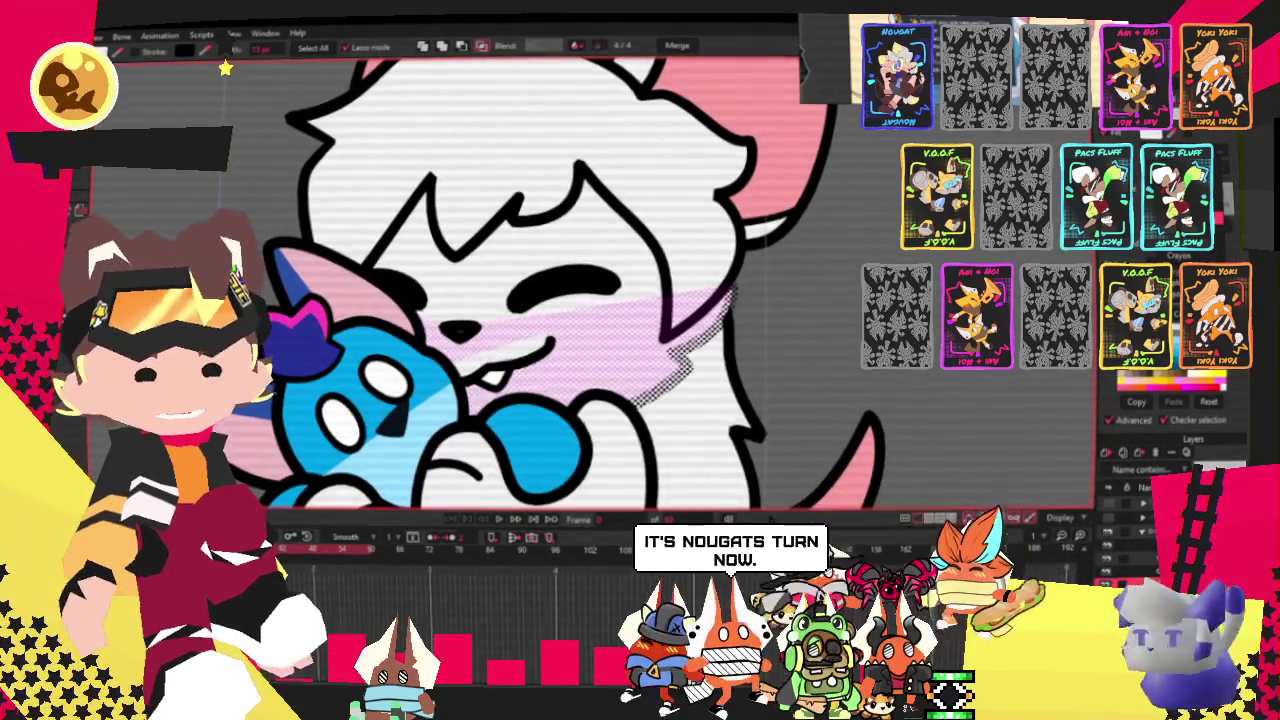
Apply an initial pink gradient fill along the face's right edge.
drag(514, 97, 514, 300)
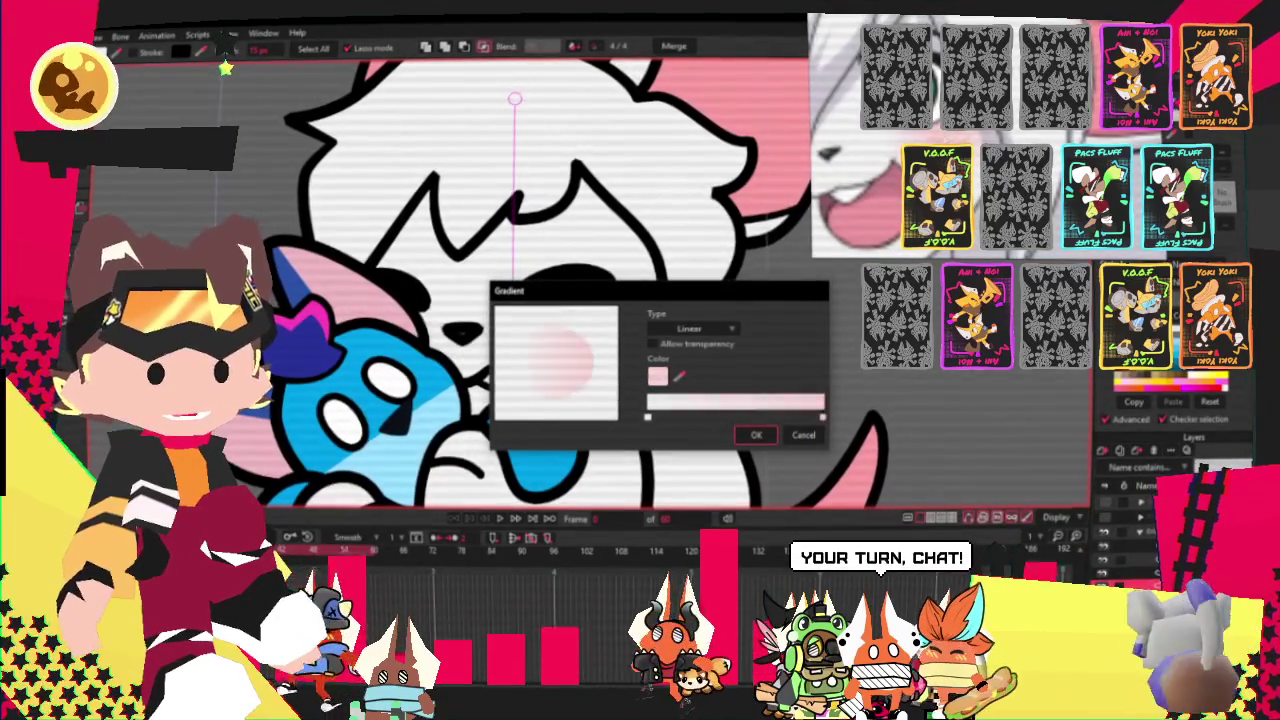
click(757, 437)
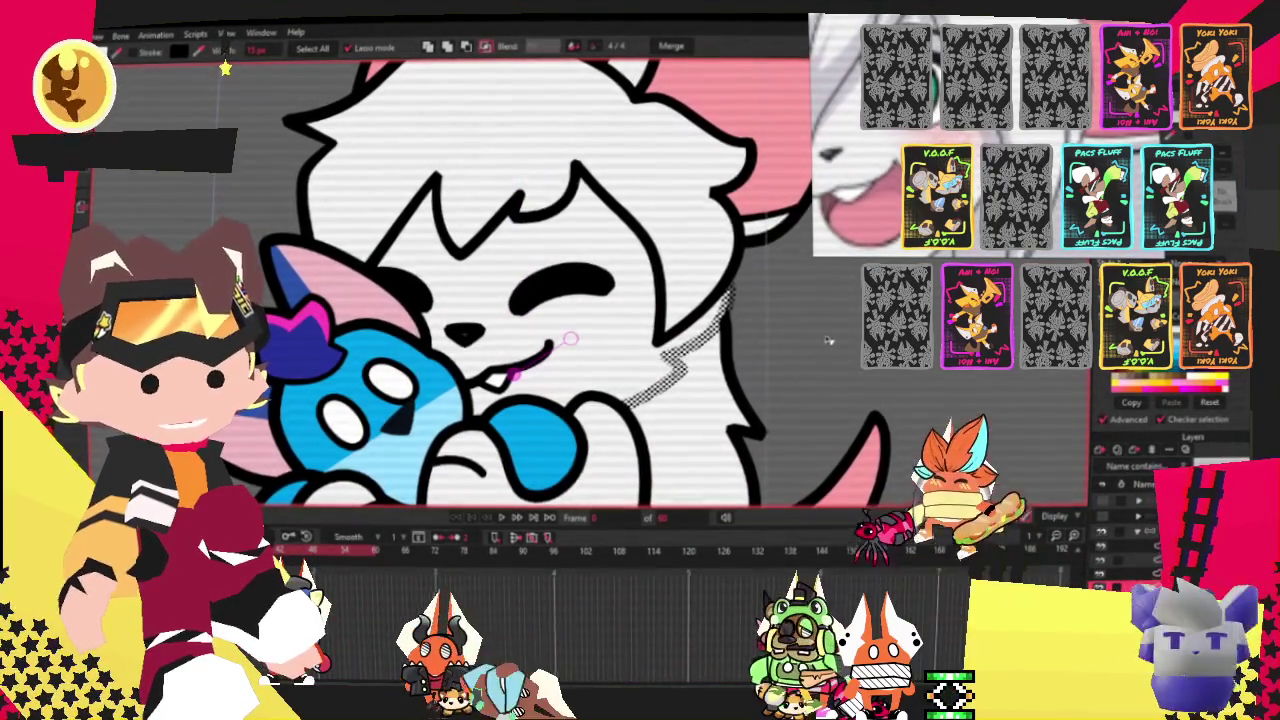
drag(730, 292, 628, 400)
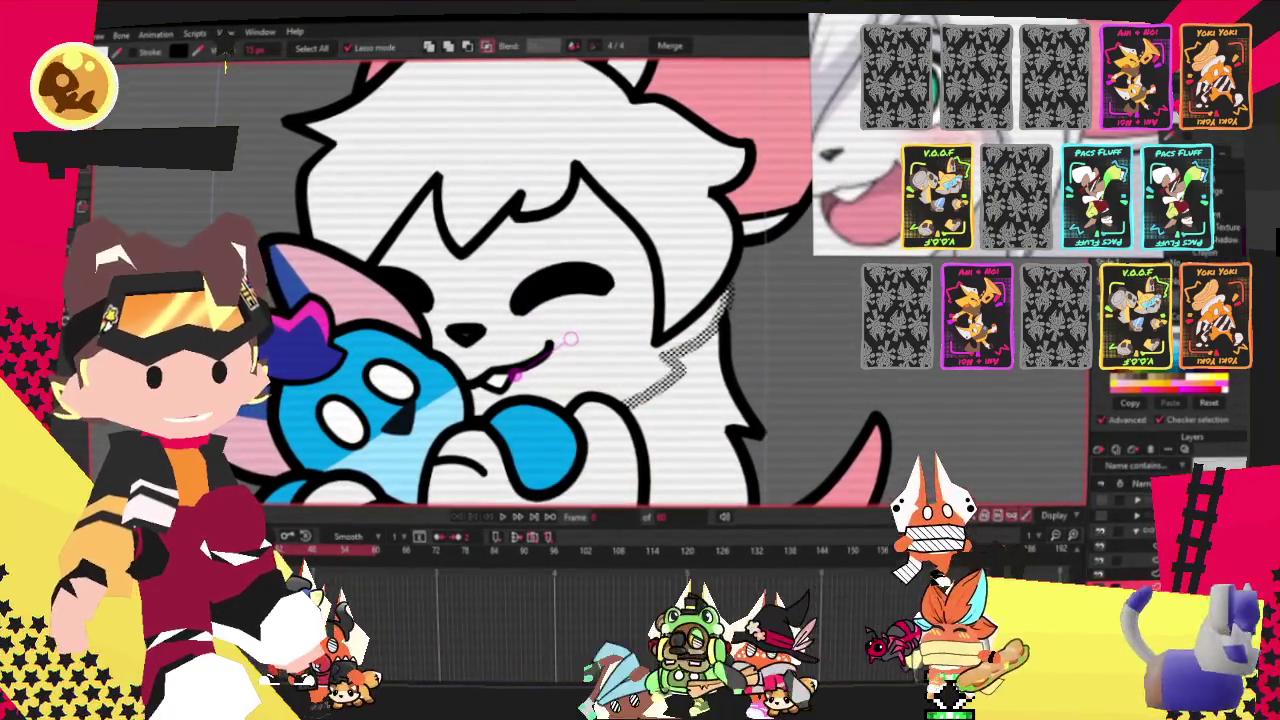
Make the gradient Radial with a pink colour stop and position the blush on the cheek.
click(568, 340)
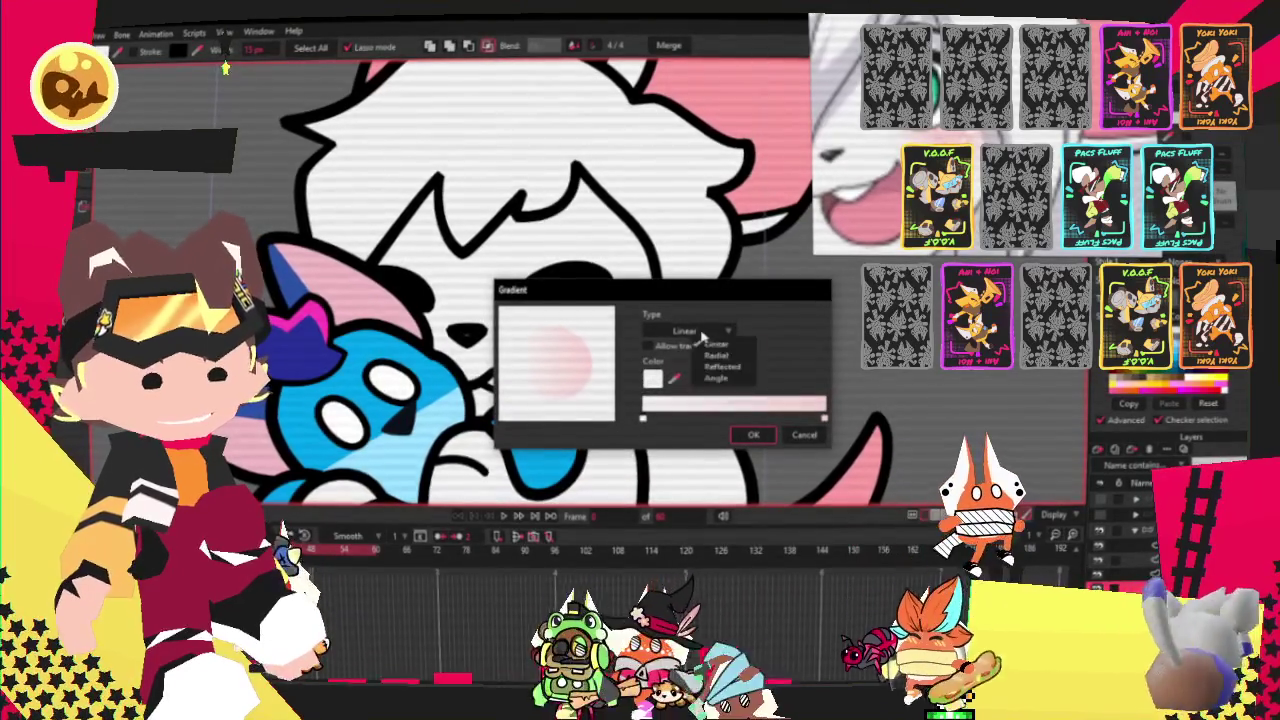
click(716, 355)
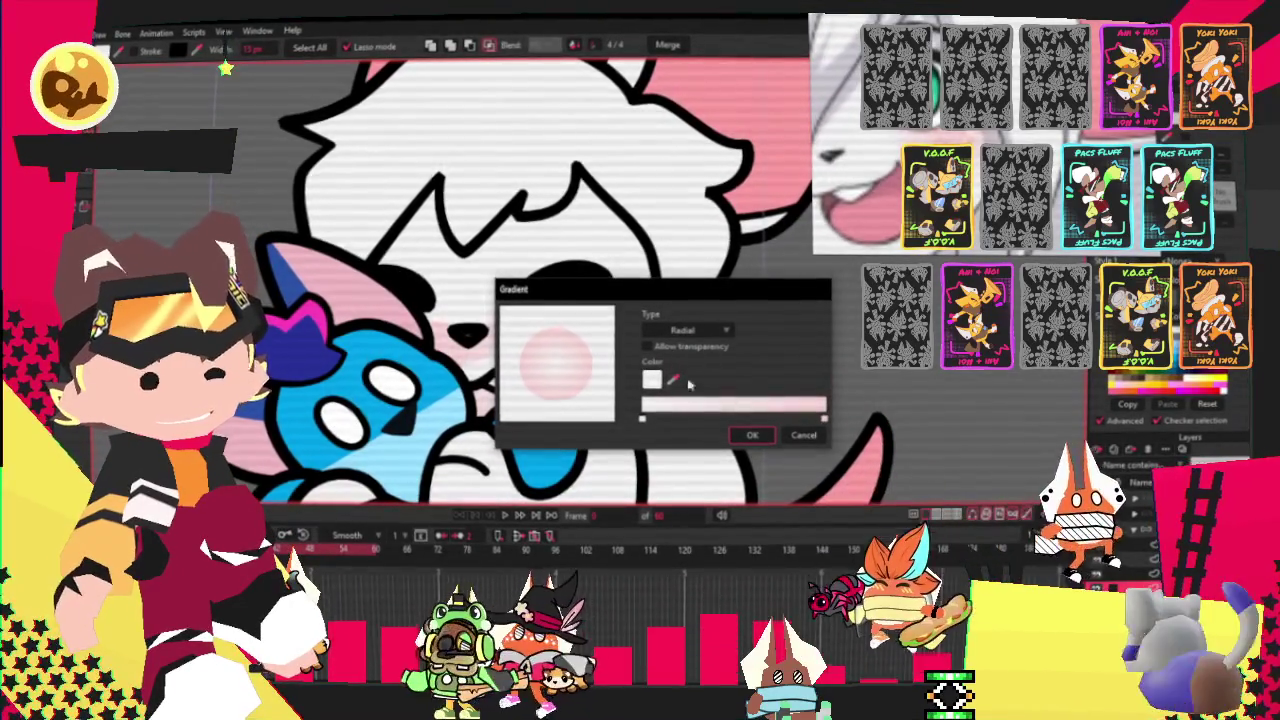
click(707, 419)
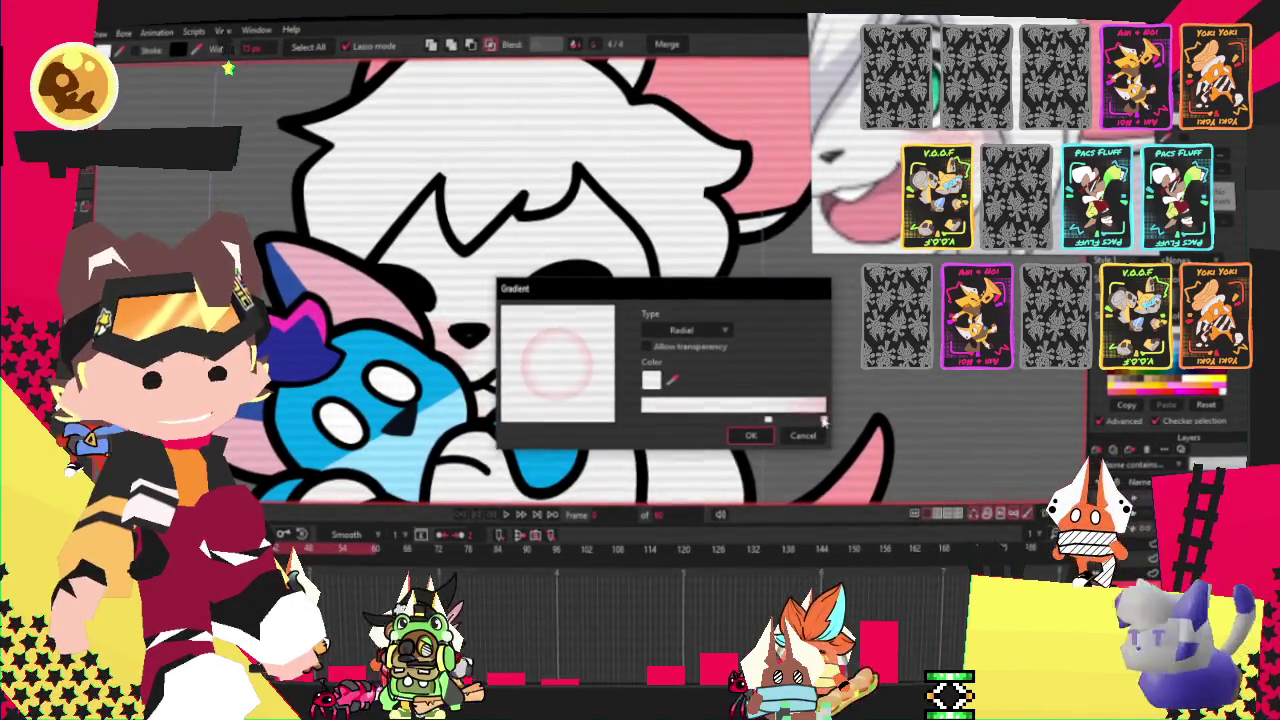
click(750, 438)
drag(523, 378, 616, 341)
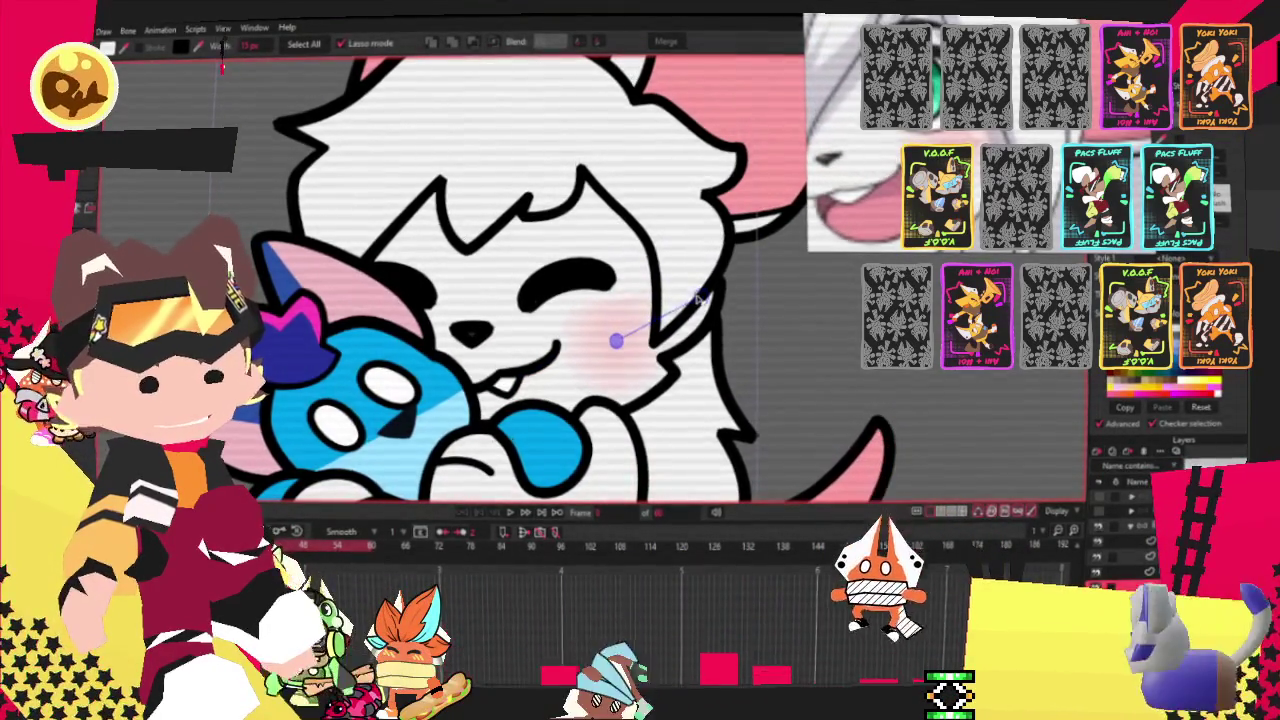
drag(718, 290, 630, 402)
scroll(656, 400, down, 2)
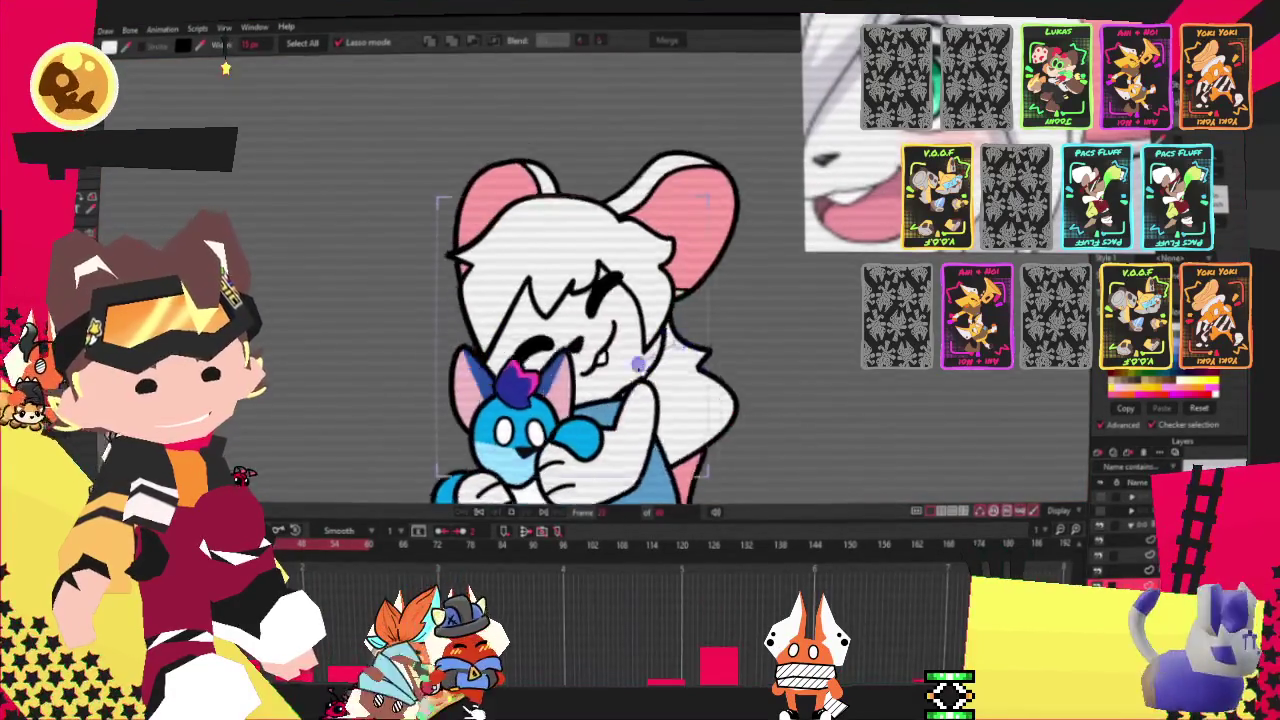
Play back the hugging animation, then switch to the shape drawing tool (F).
scroll(672, 345, up, 2)
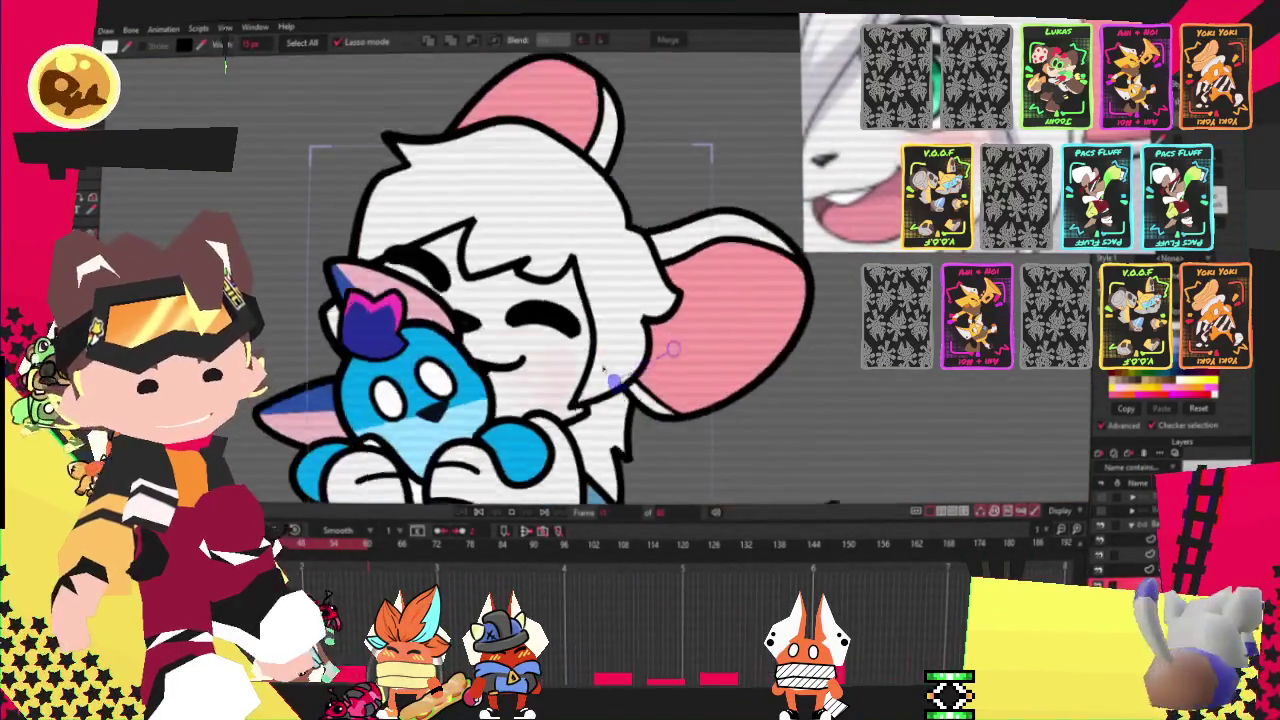
click(490, 513)
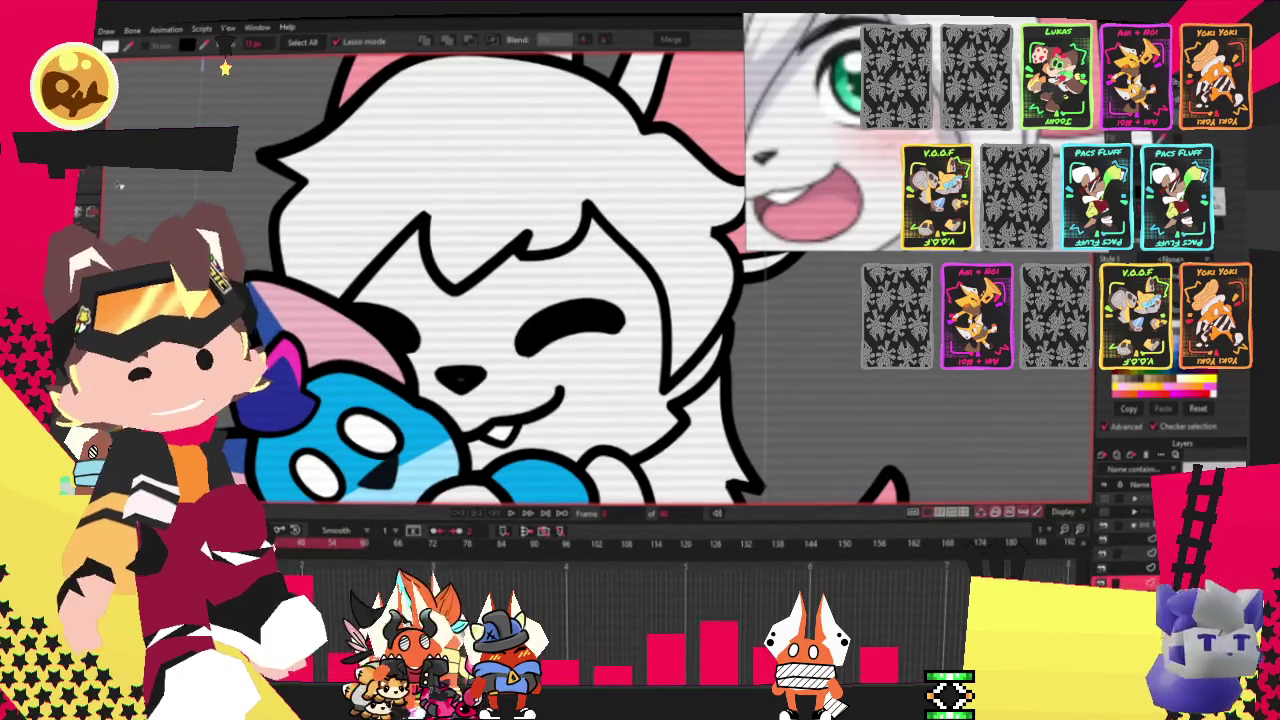
key(f)
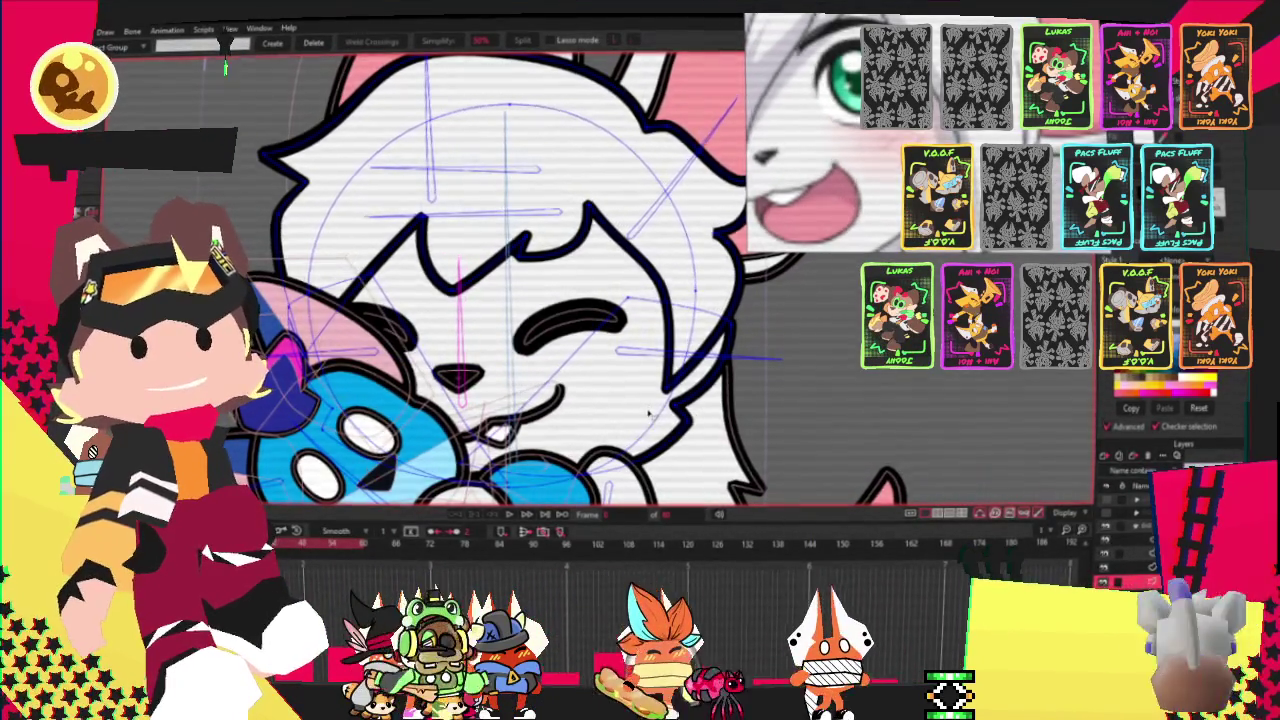
scroll(648, 413, down, 2)
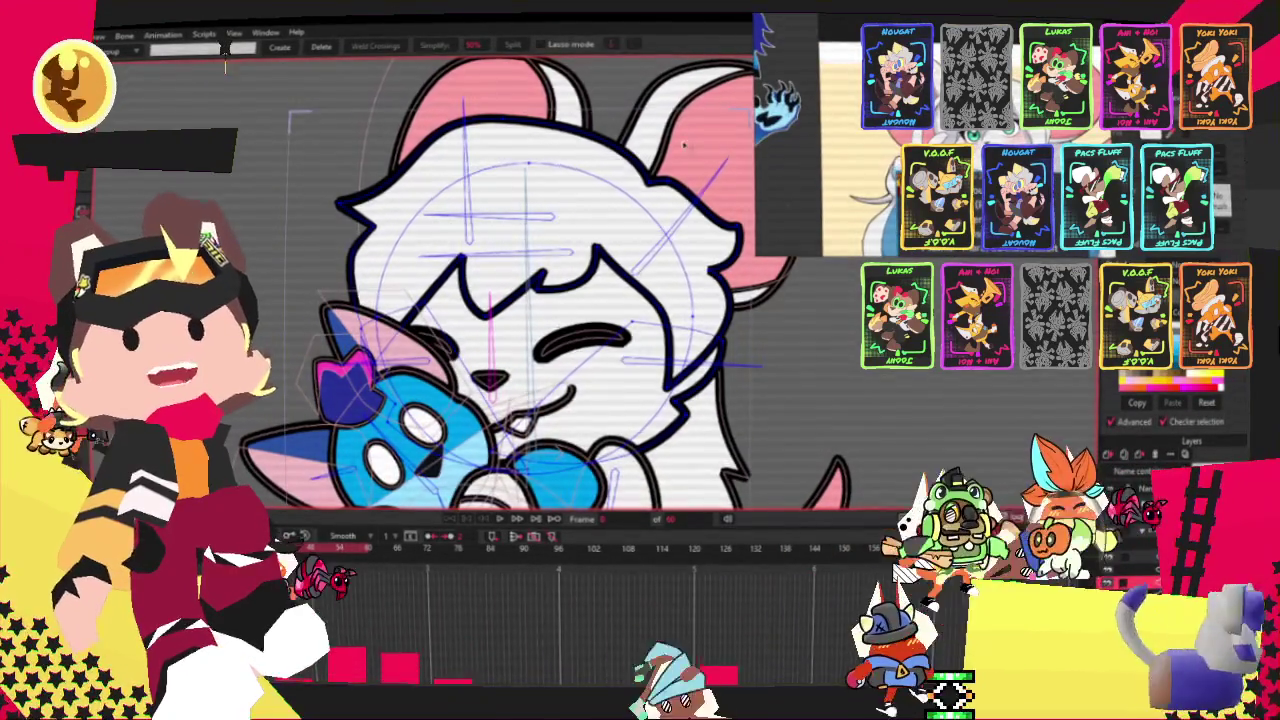
scroll(400, 450, up, 3)
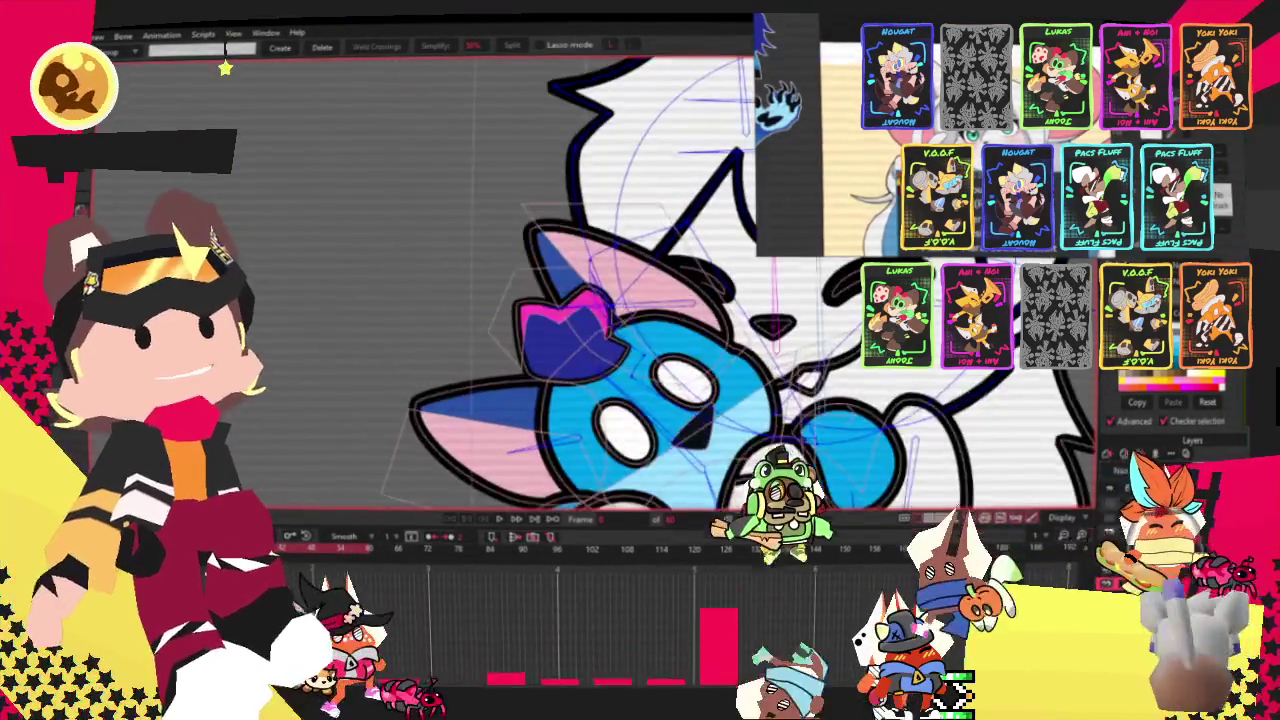
scroll(563, 377, up, 2)
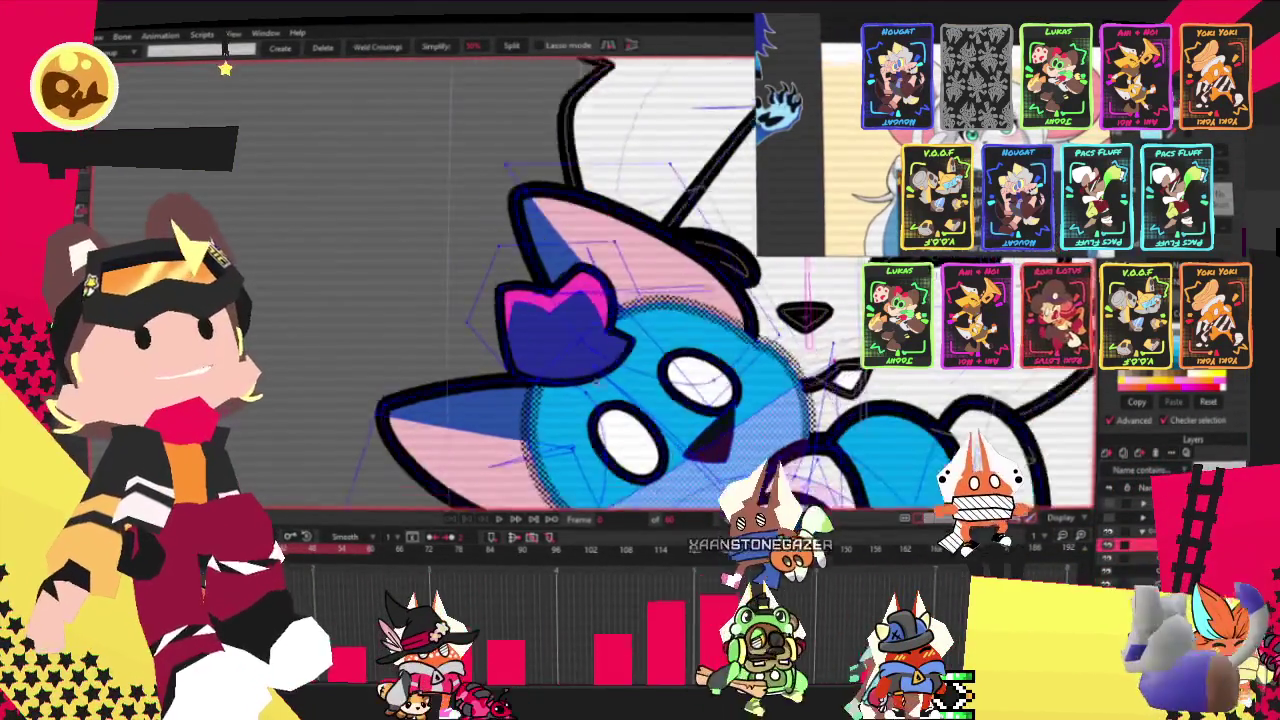
scroll(563, 377, up, 2)
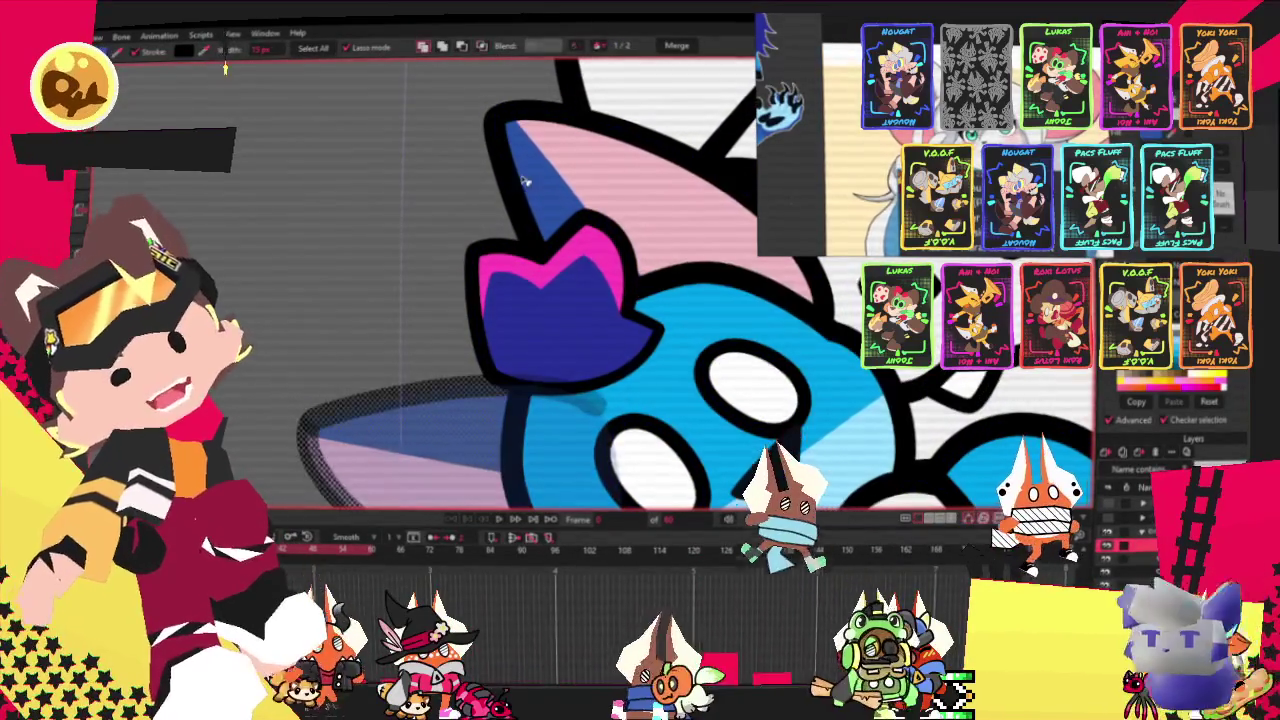
key(ctrl+shift+z)
key(ctrl+z)
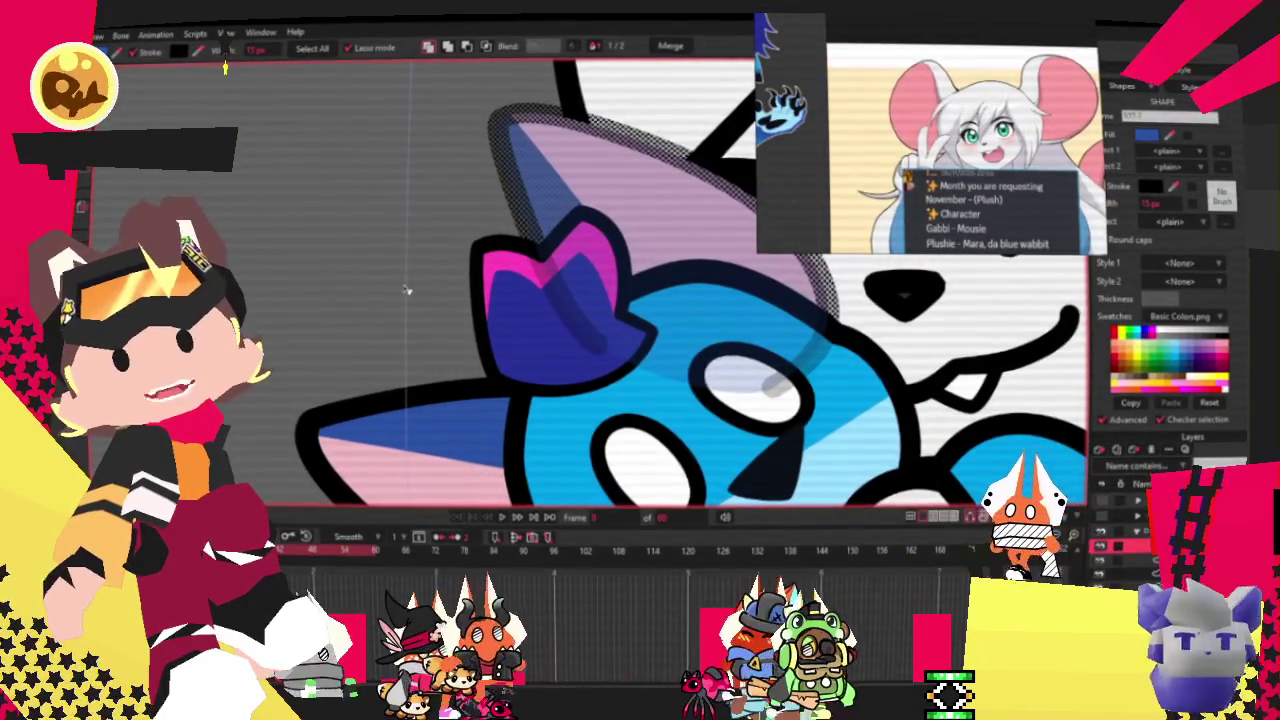
scroll(420, 270, up, 1)
scroll(425, 310, up, 1)
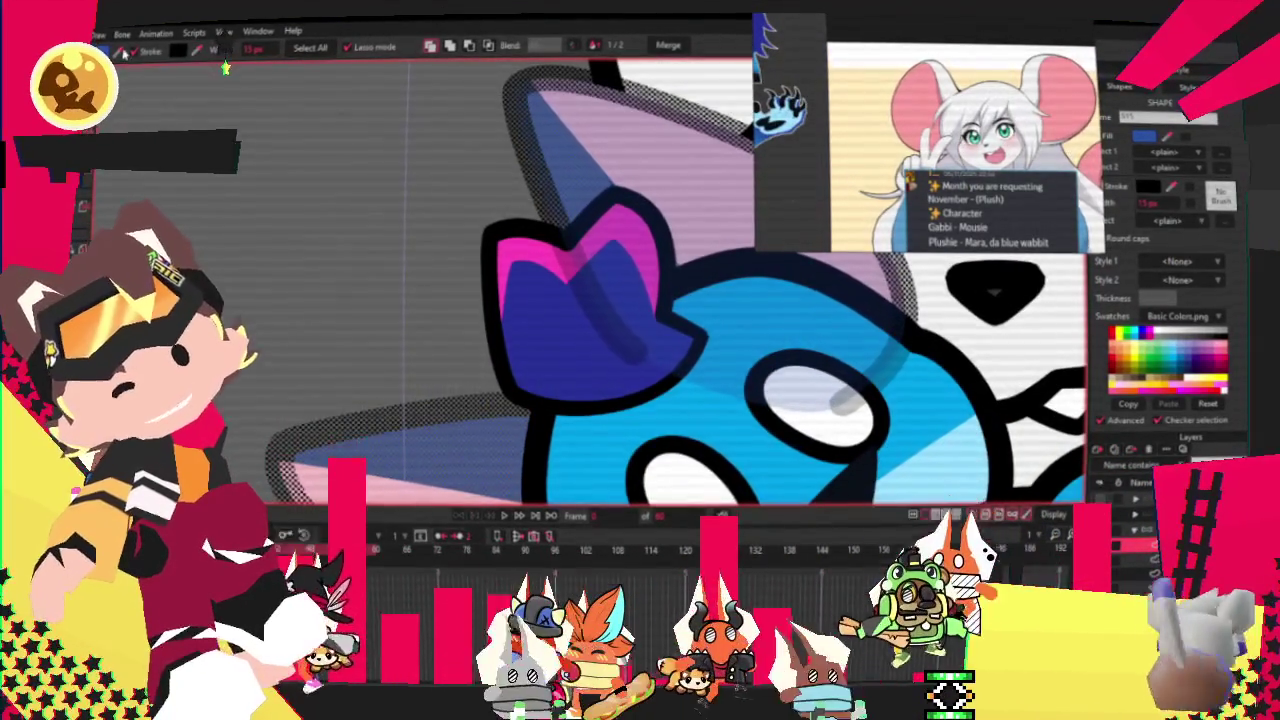
scroll(363, 274, down, 5)
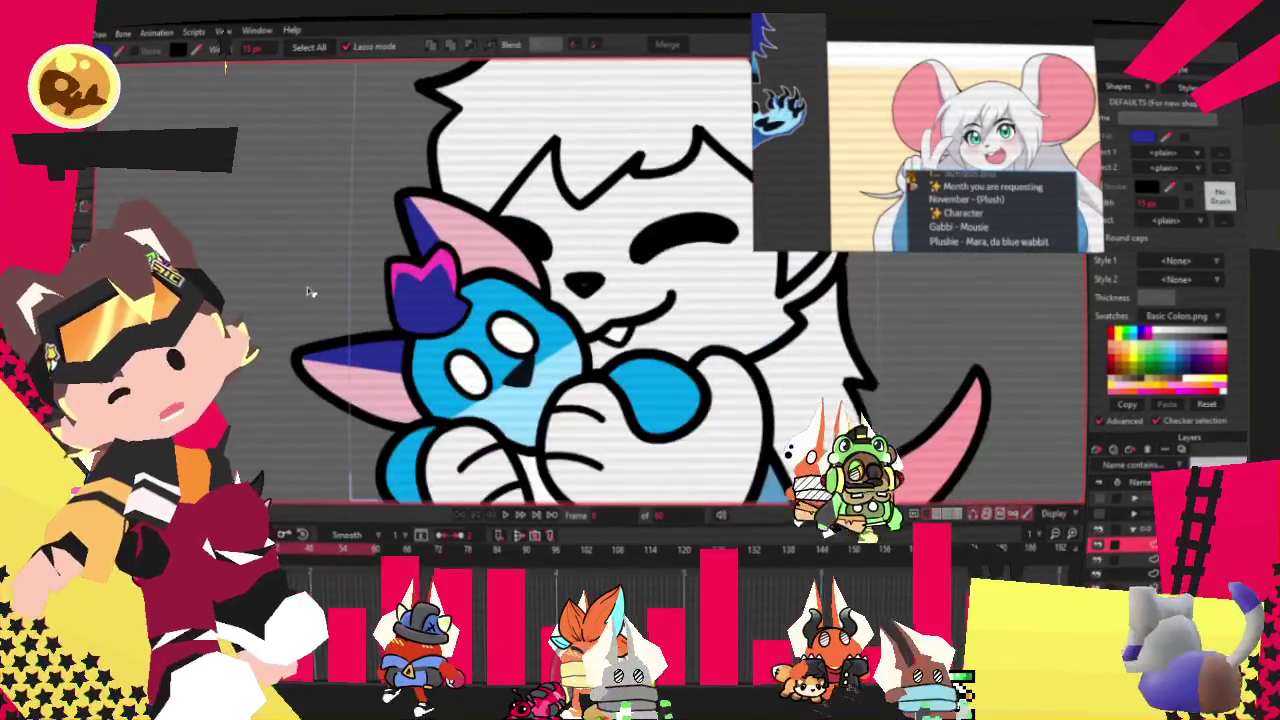
scroll(340, 312, down, 2)
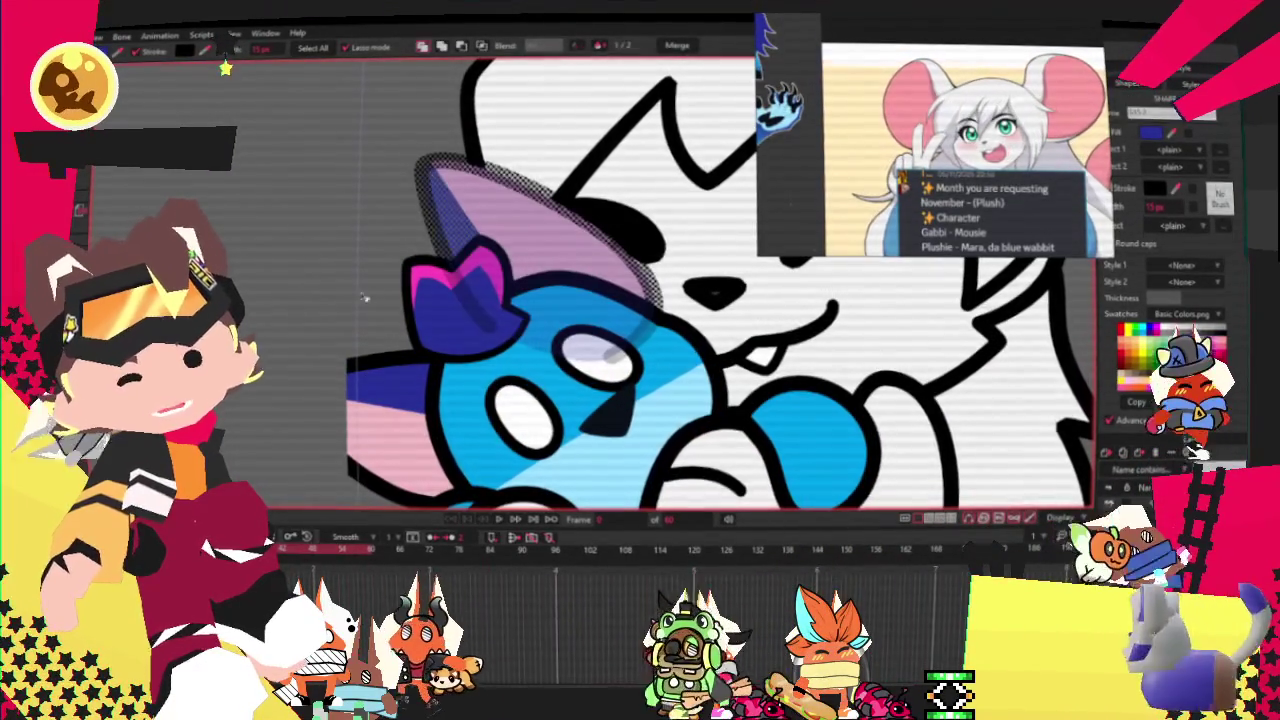
shift+click(352, 371)
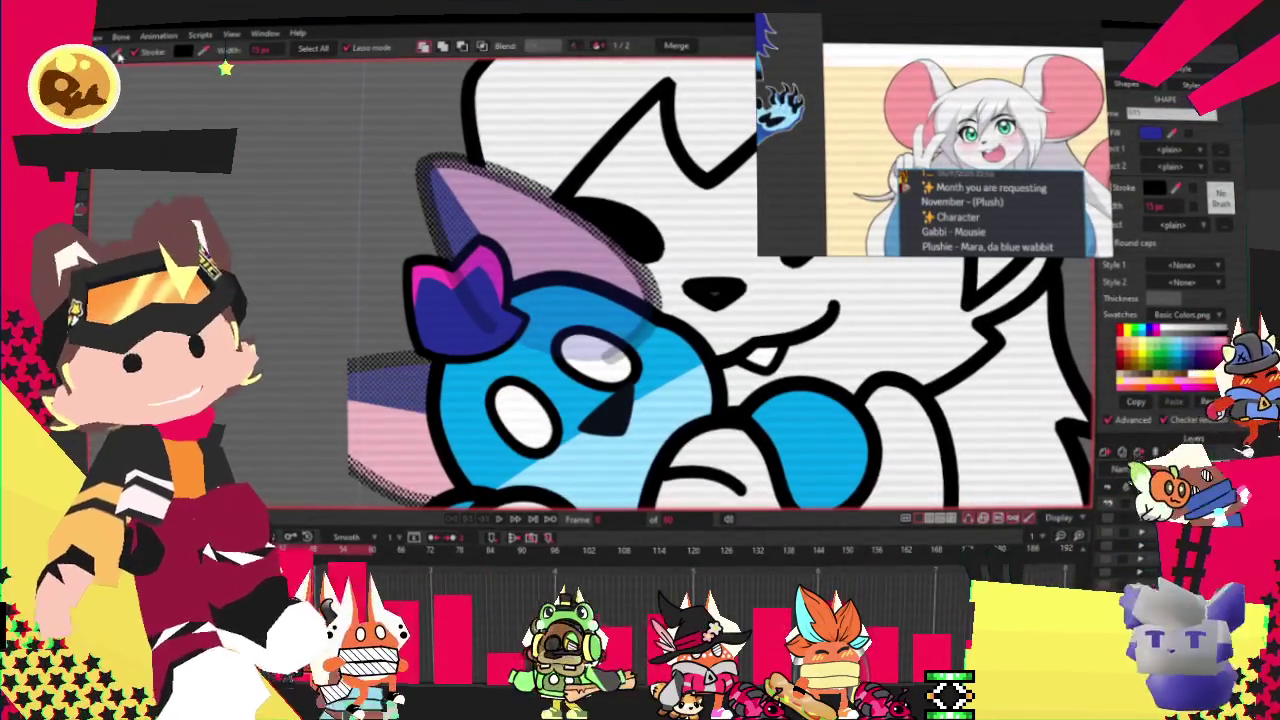
click(298, 222)
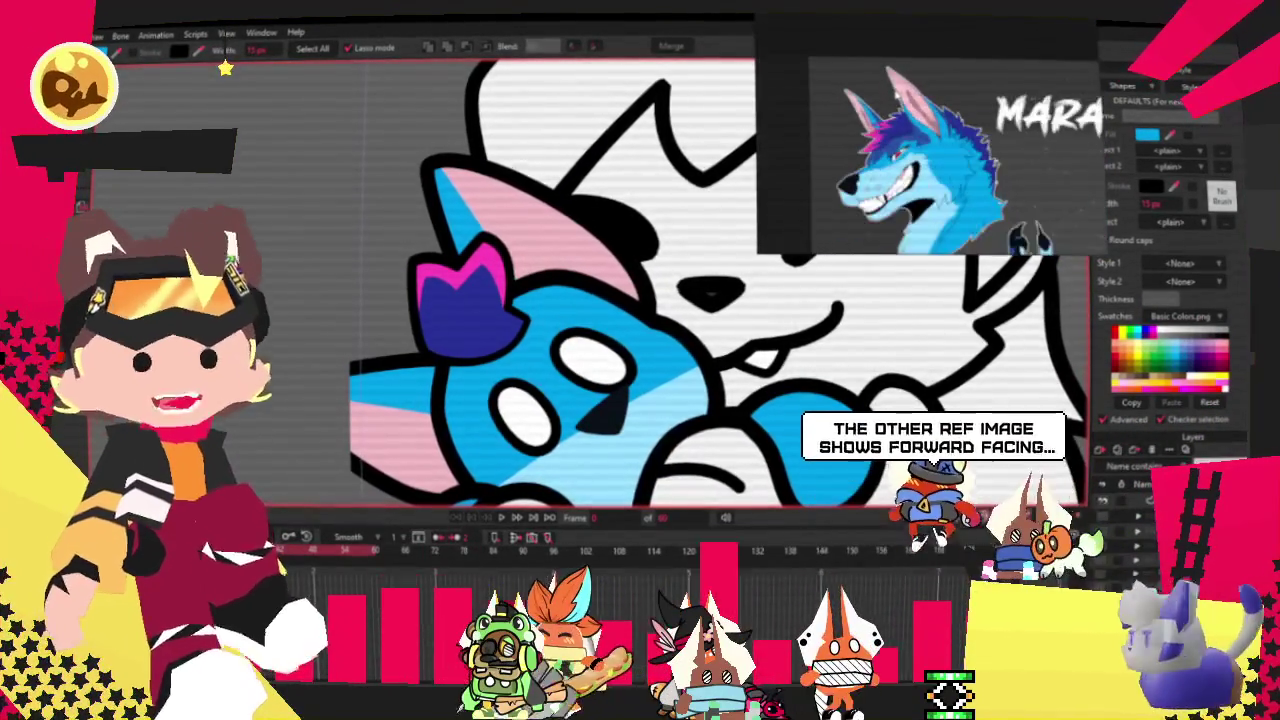
Cycle through the Transform Points, Draw Shape and Add Point tools around the stray flower.
scroll(405, 222, down, 2)
scroll(405, 222, down, 2)
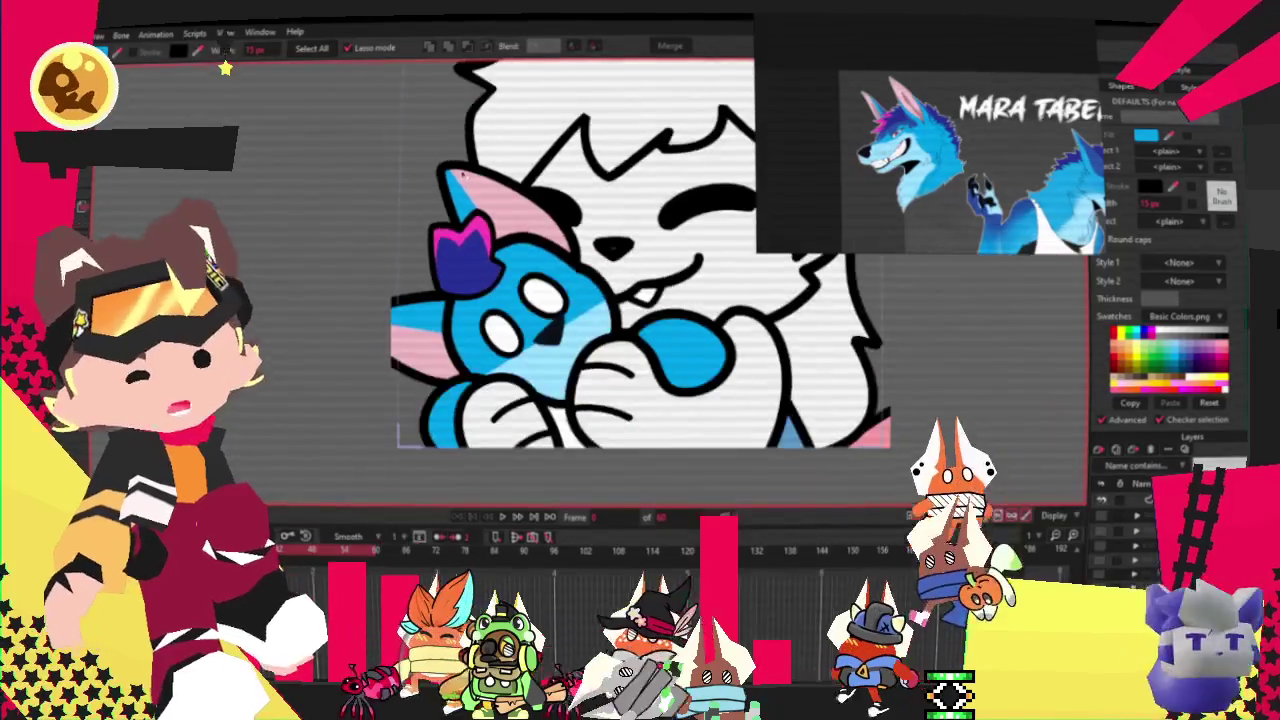
scroll(405, 222, down, 2)
scroll(405, 222, up, 2)
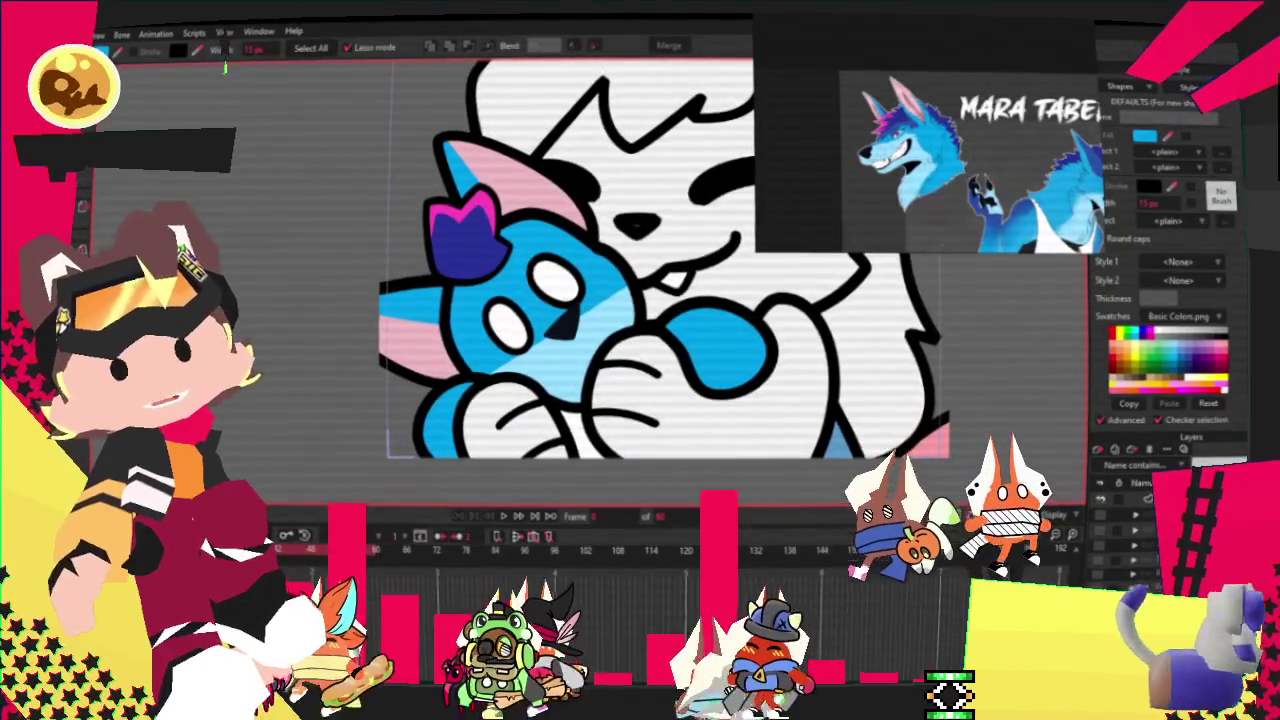
key(t)
scroll(405, 222, up, 1)
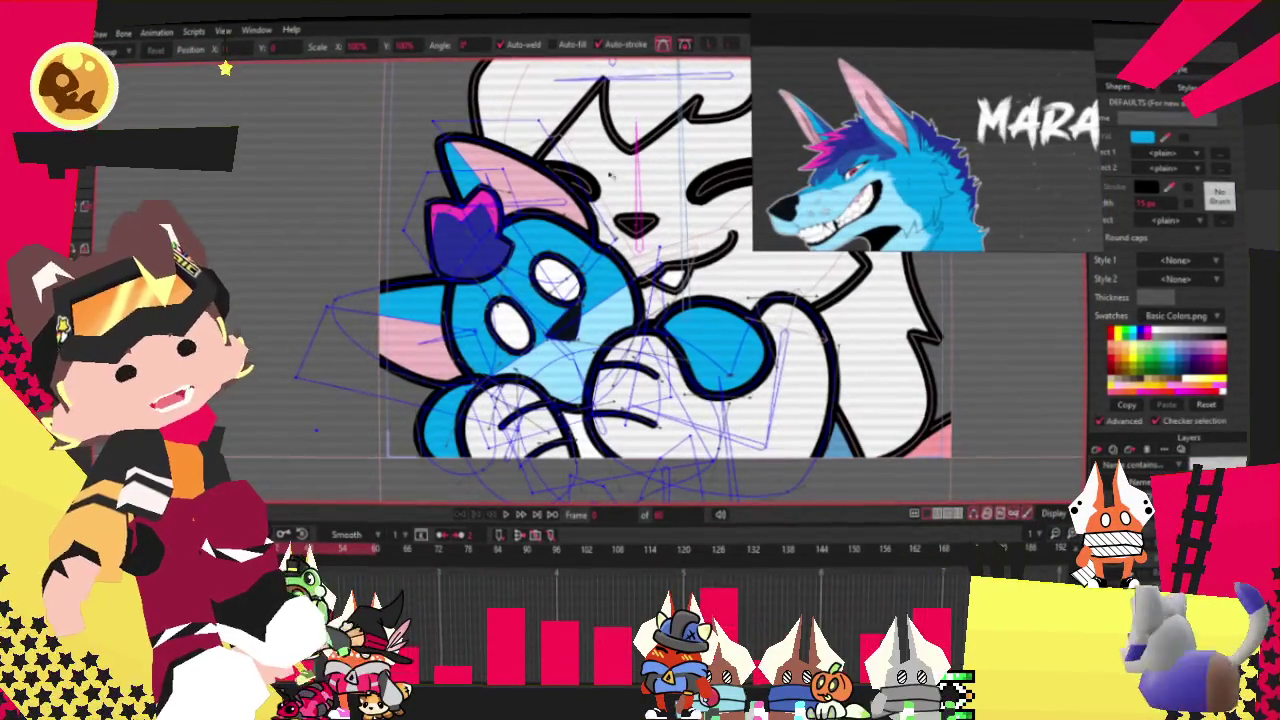
scroll(467, 366, up, 2)
scroll(467, 366, up, 1)
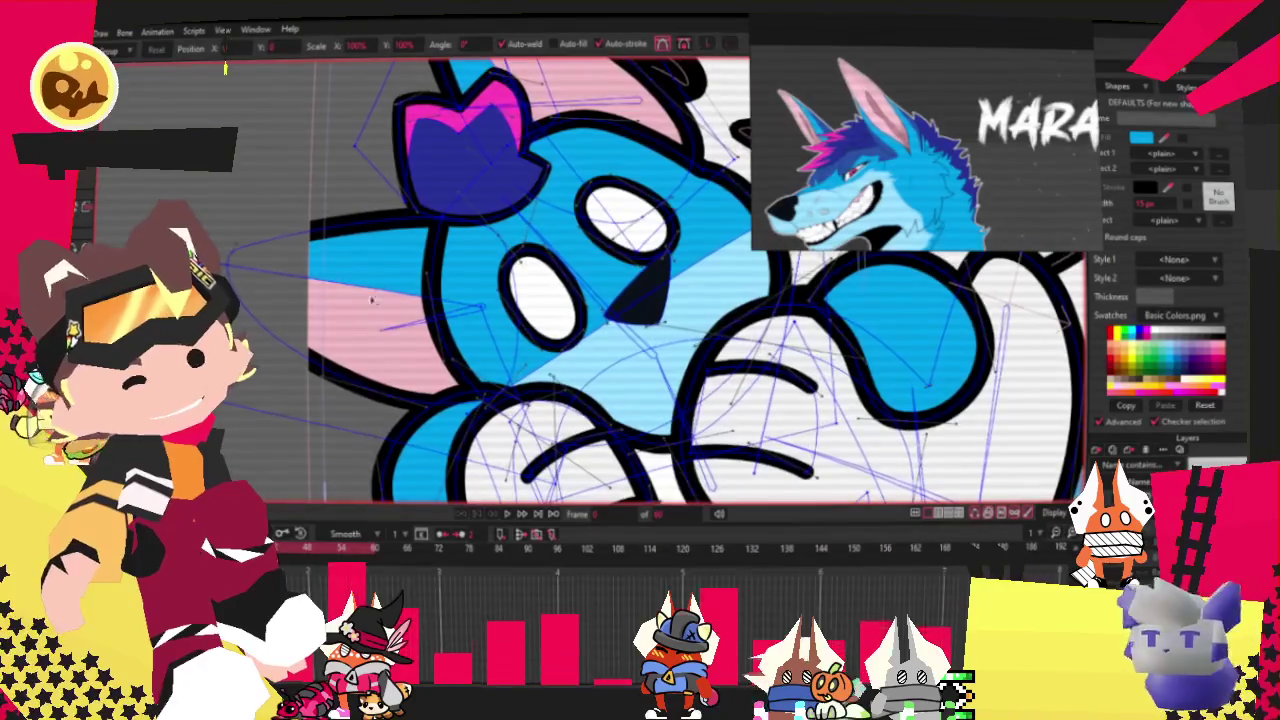
key(e)
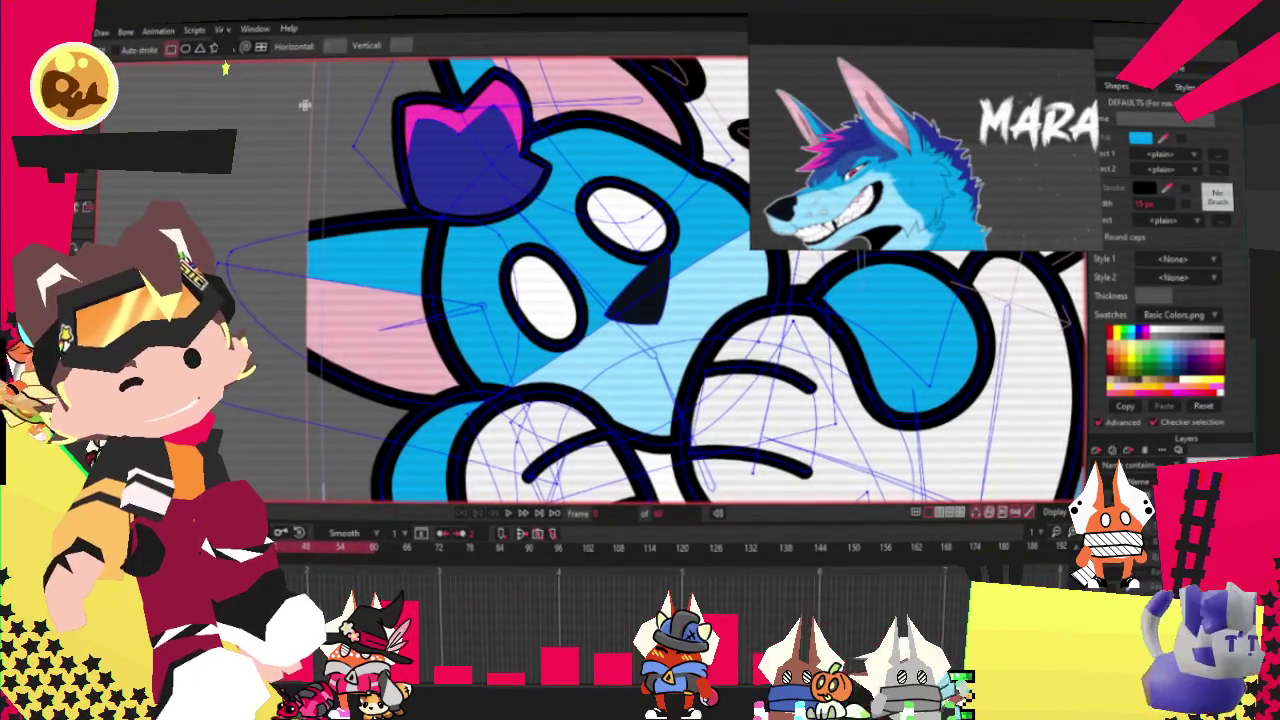
scroll(370, 185, down, 2)
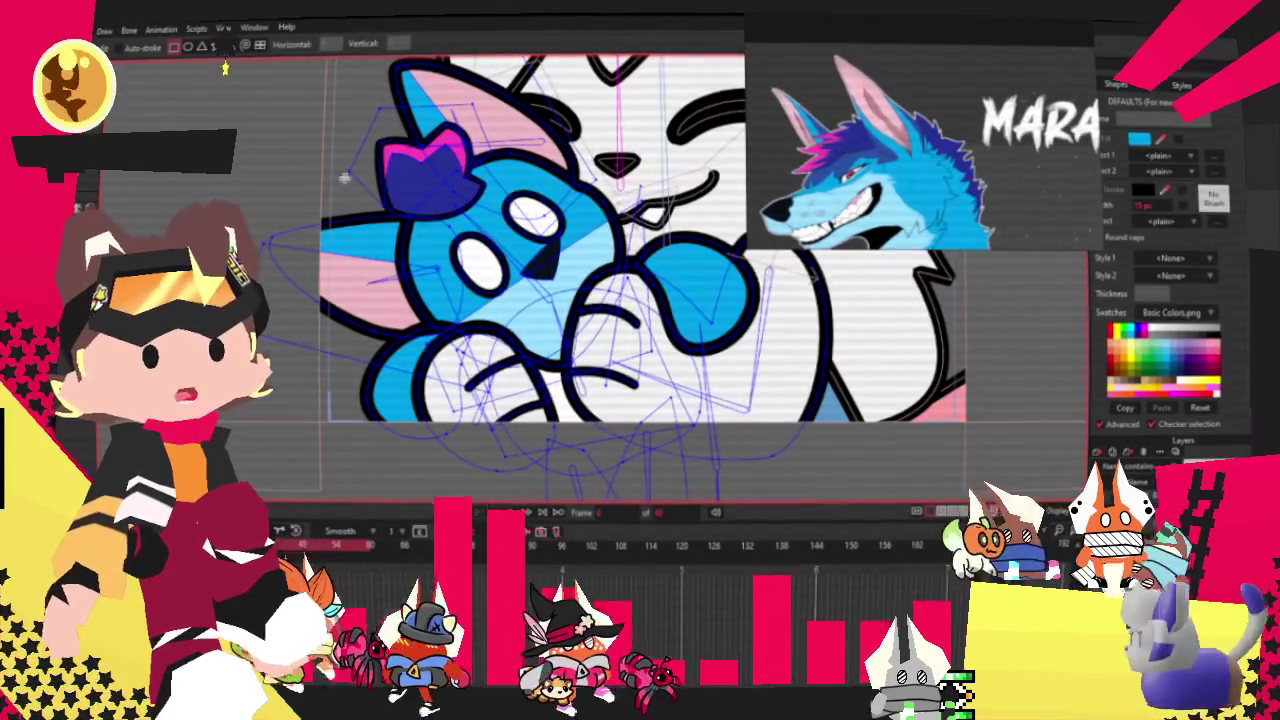
key(a)
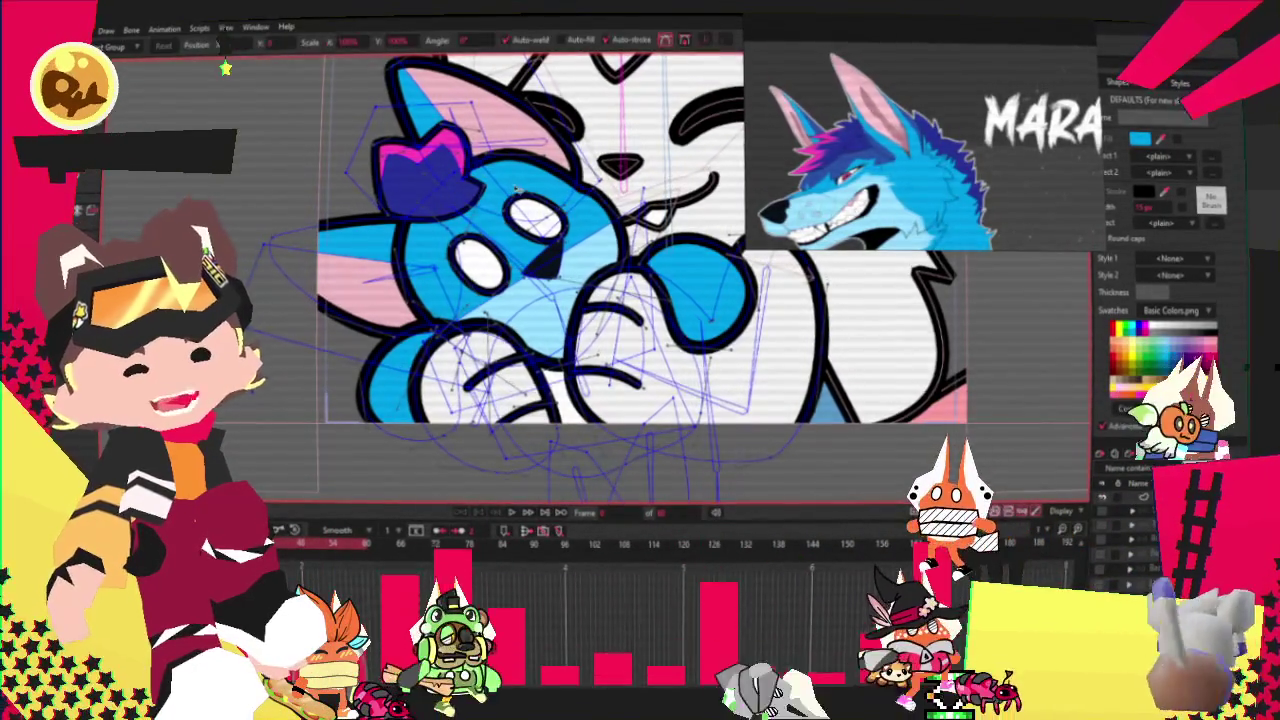
key(t)
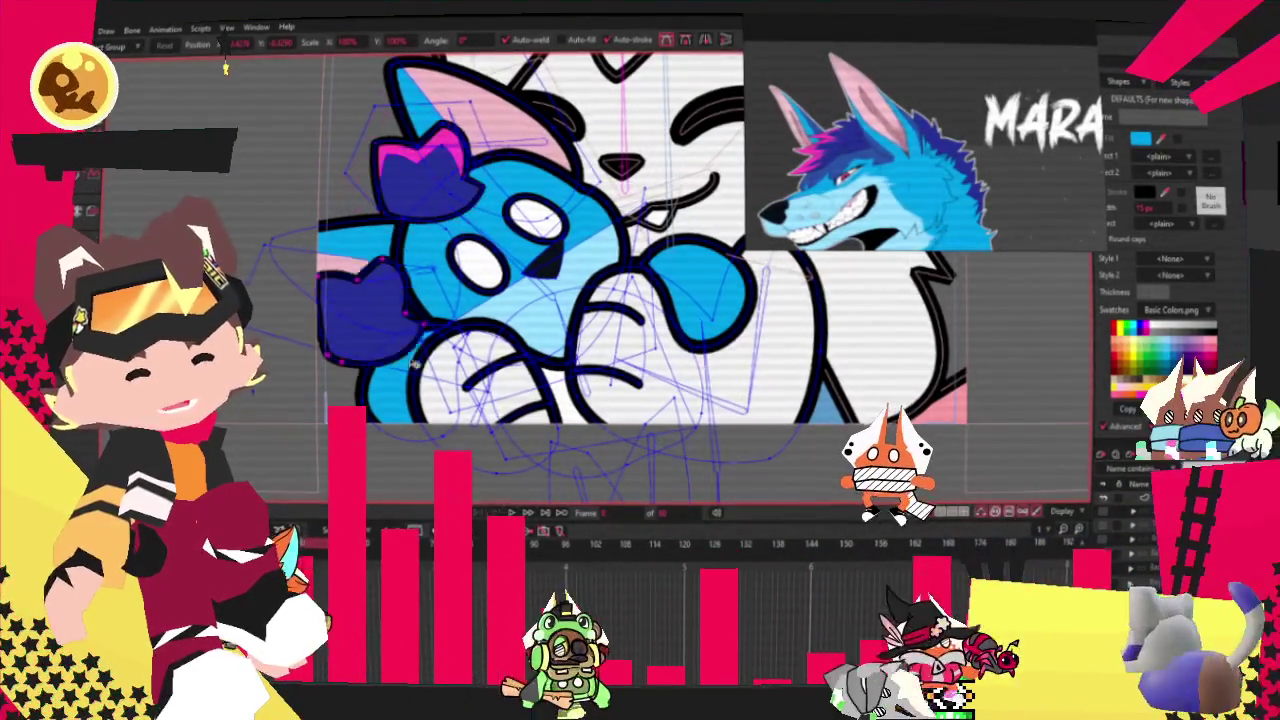
Move the dark-blue flower shape aside, then select it and delete it.
scroll(436, 300, up, 2)
drag(436, 320, 490, 328)
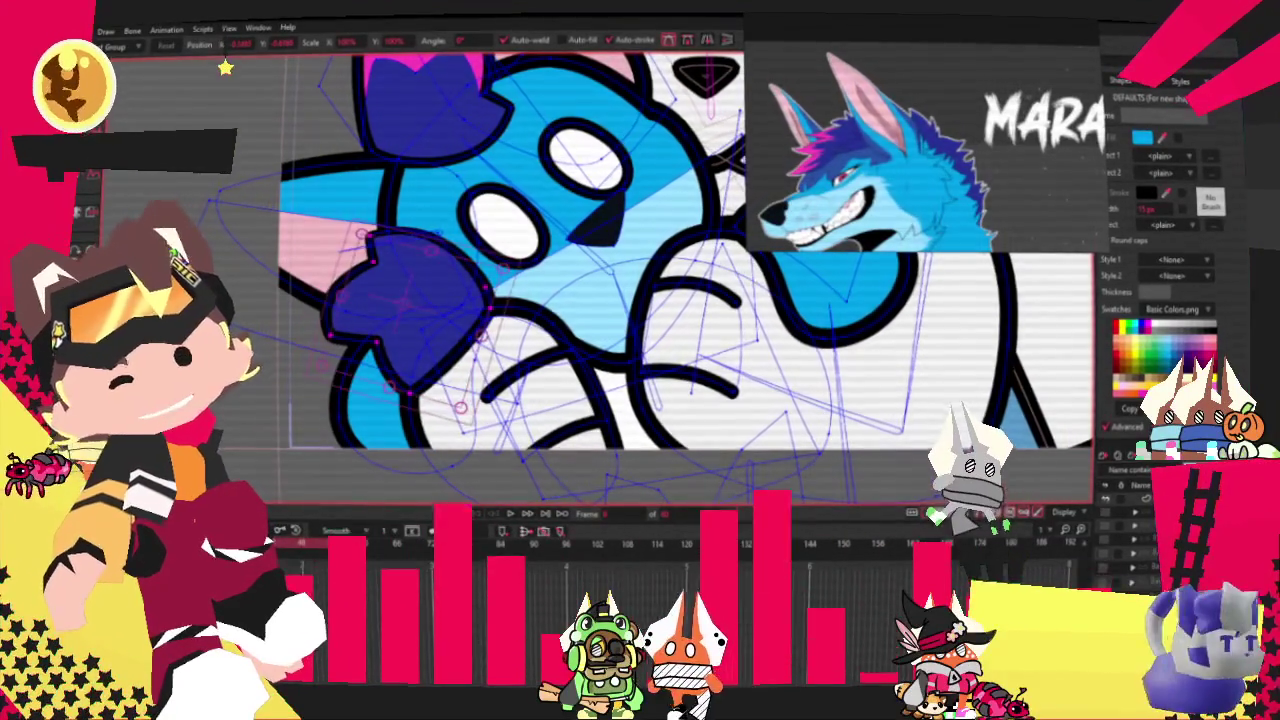
key(q)
click(421, 307)
key(Delete)
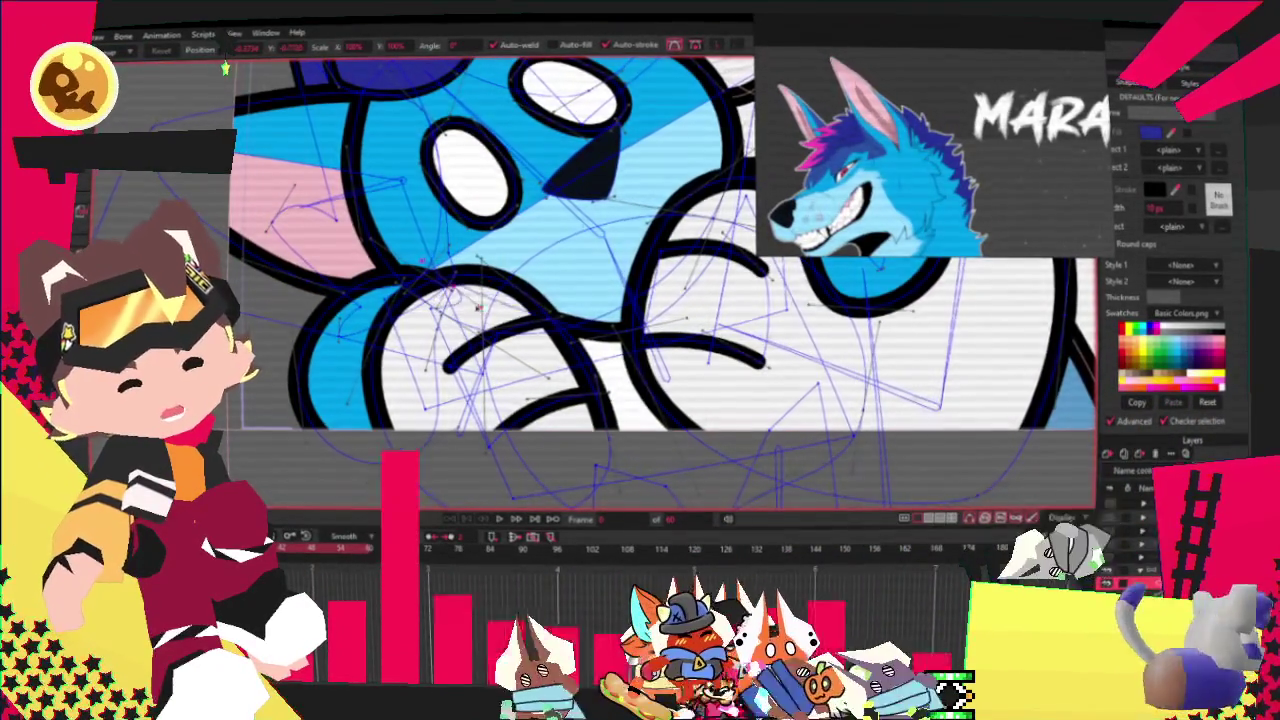
scroll(785, 408, up, 2)
scroll(785, 408, up, 2)
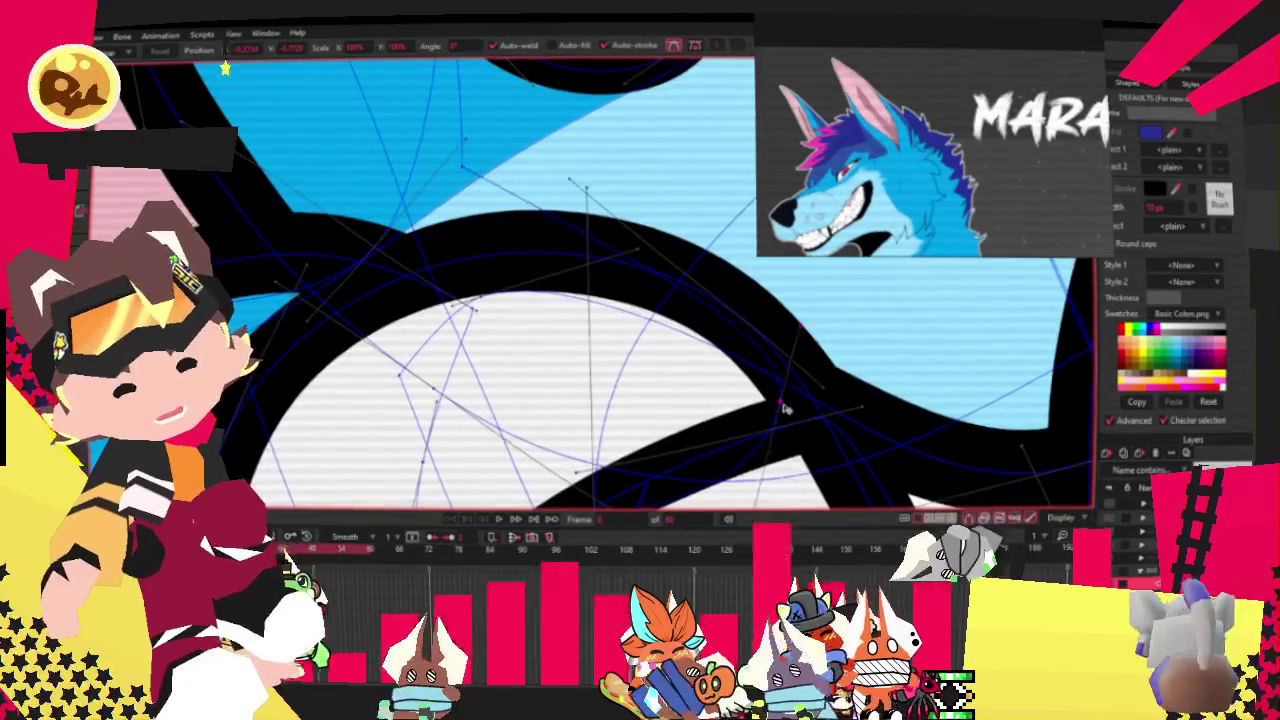